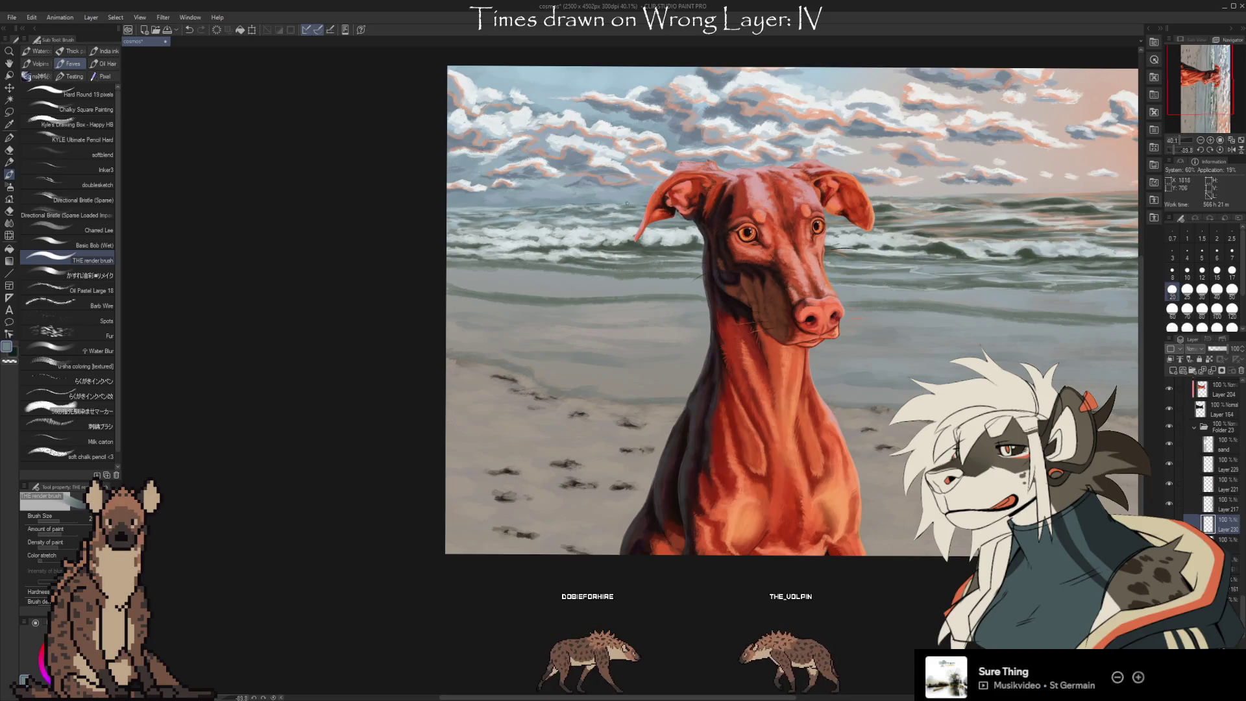
Paint the temporary letters 'BRB' over the sea
mouse_move(934, 336)
mouse_down()
mouse_move(714, 354)
mouse_move(762, 333)
mouse_up()
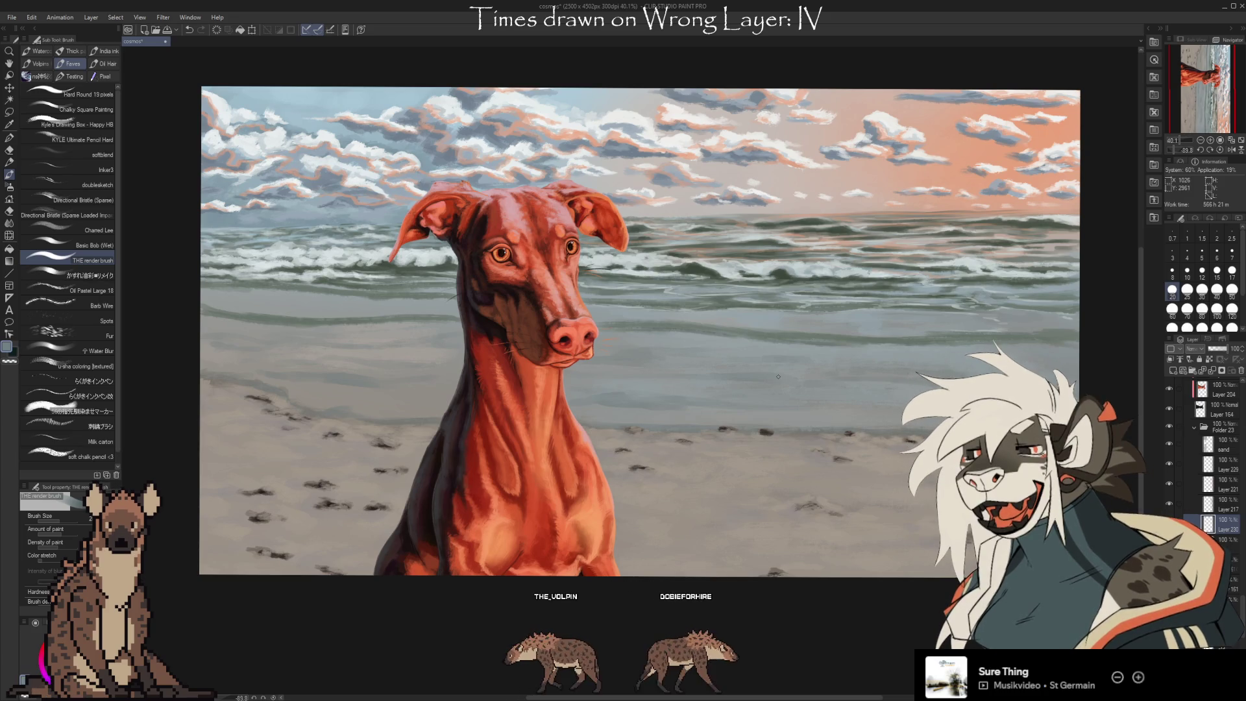
scroll(669, 400, up, 1)
scroll(668, 400, up, 1)
mouse_move(626, 332)
mouse_down()
mouse_move(633, 379)
mouse_move(714, 371)
mouse_up()
drag(719, 328, 723, 388)
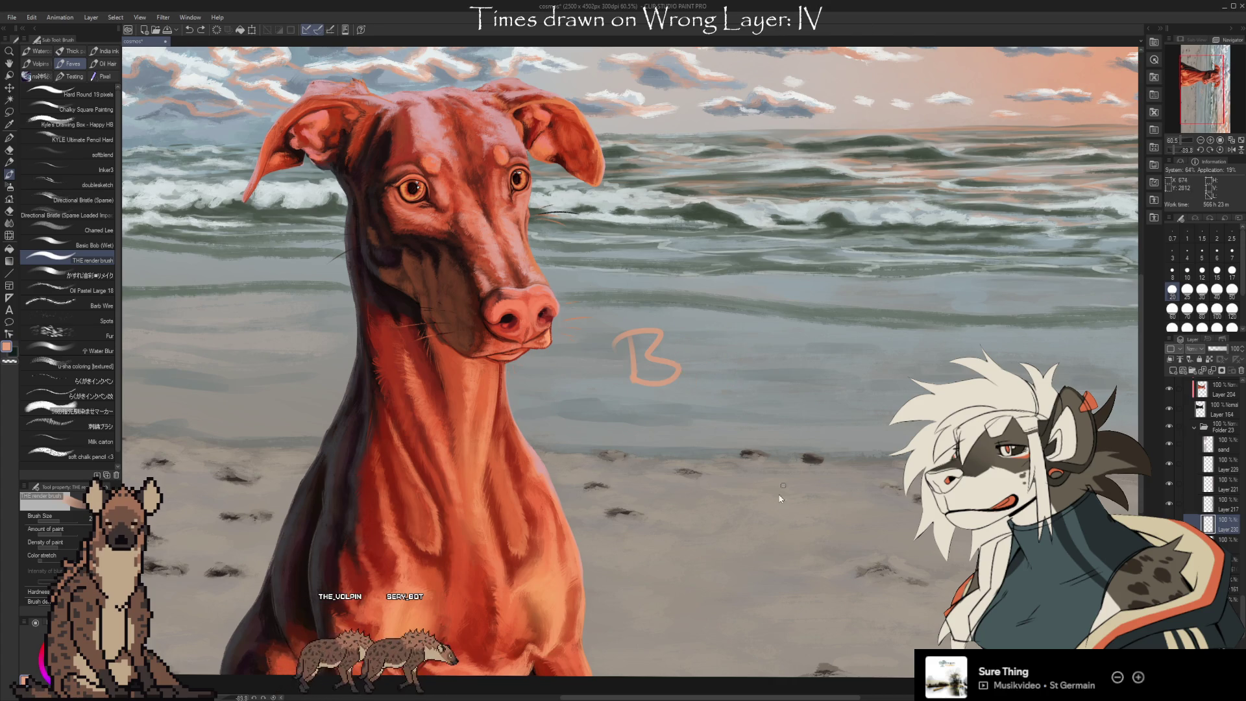
Set up a larger Oil Pastel Large 18 brush loaded with light grey from the painting
alt+click(714, 213)
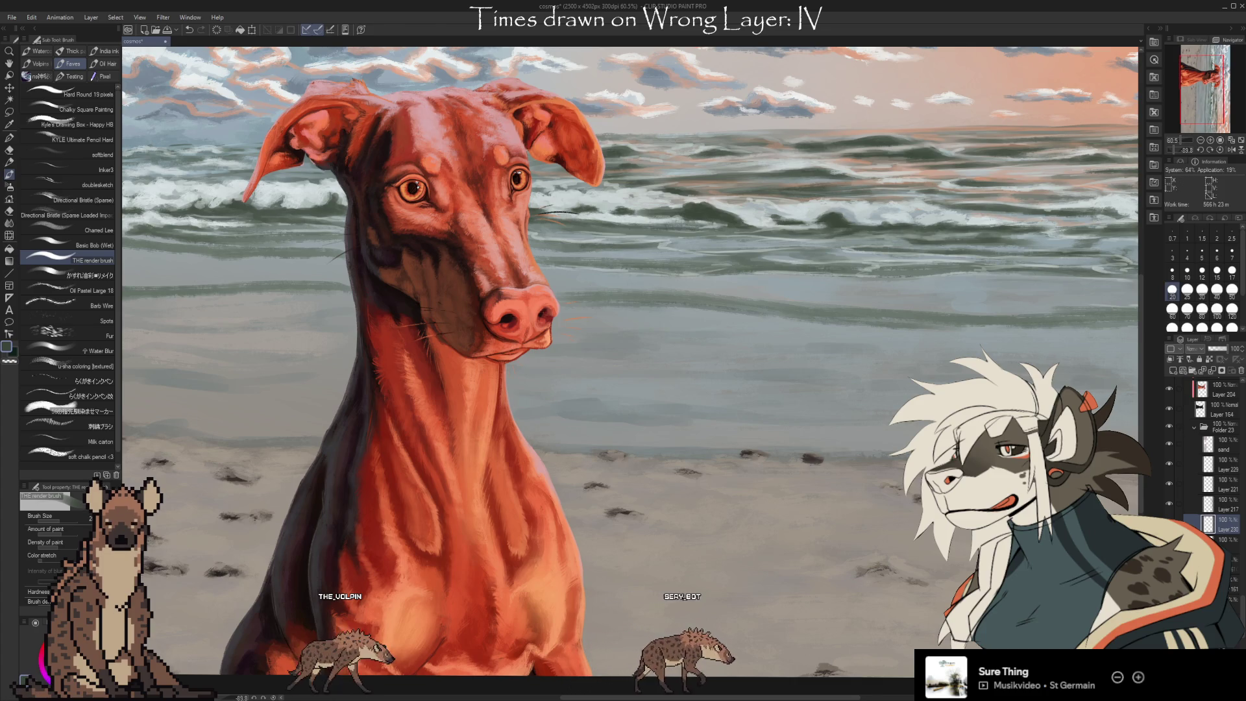
scroll(720, 396, down, 2)
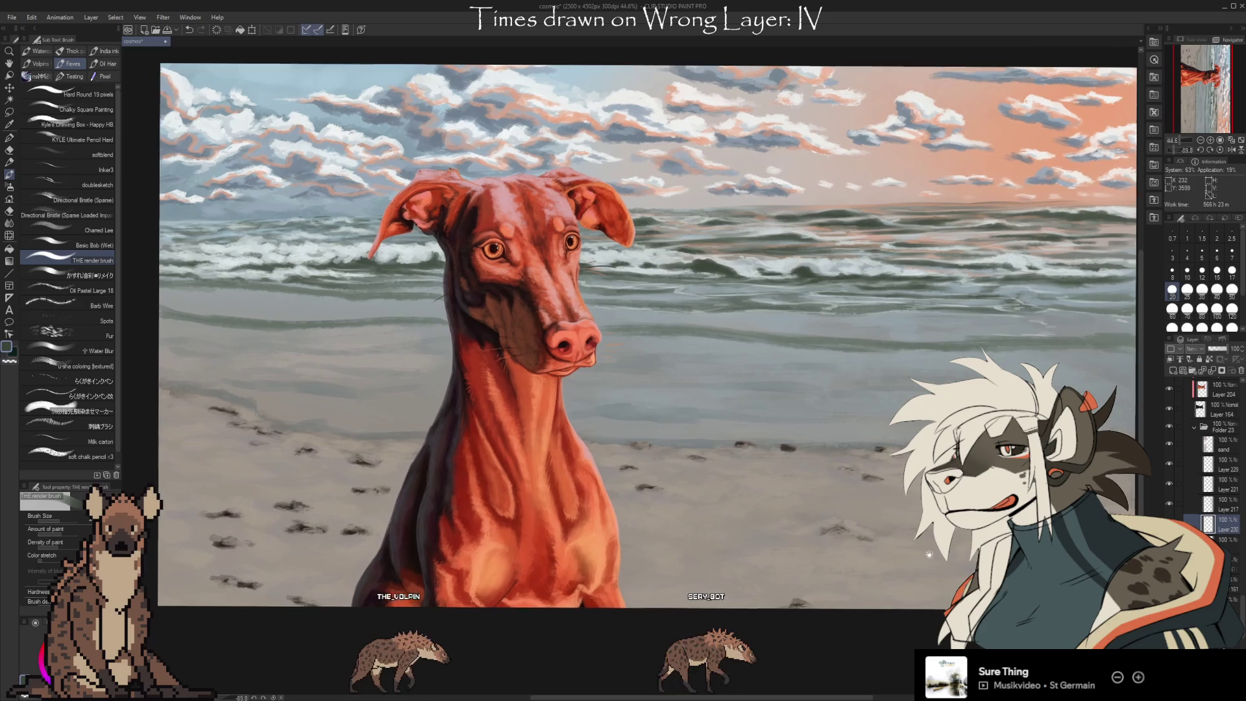
mouse_move(900, 502)
mouse_down()
mouse_move(866, 447)
mouse_move(958, 428)
mouse_move(905, 403)
mouse_move(862, 402)
mouse_move(843, 418)
mouse_up()
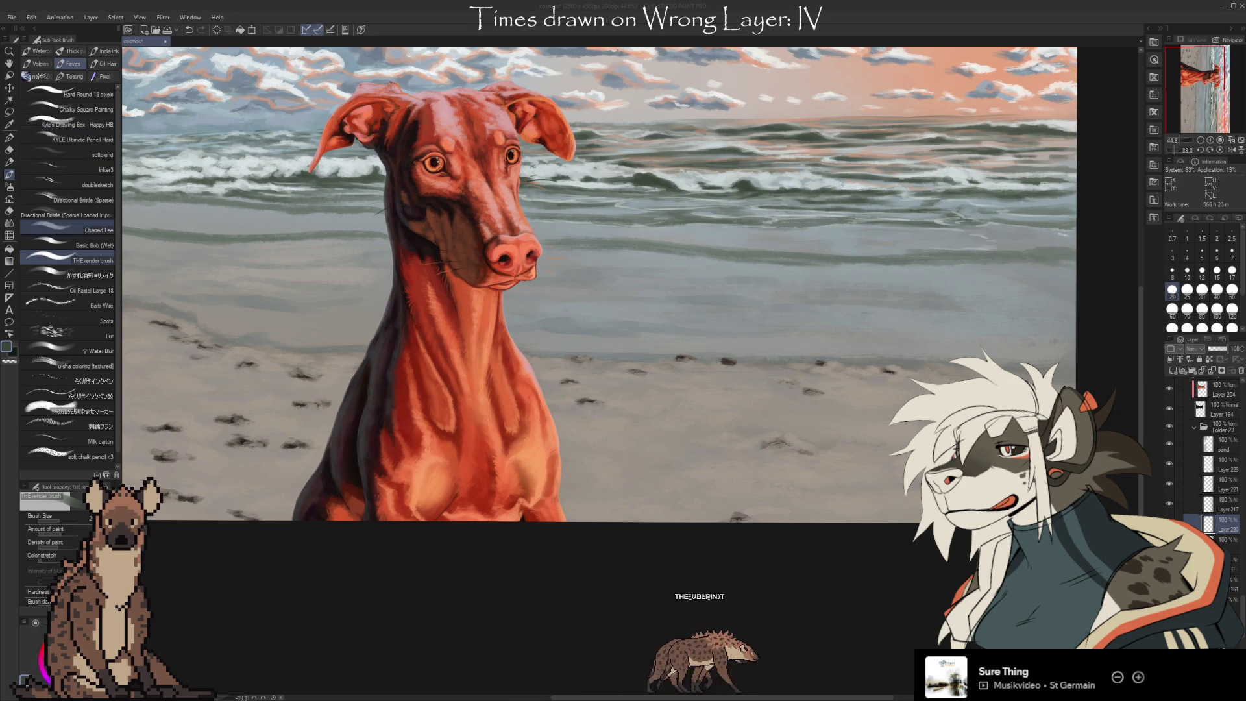
click(104, 291)
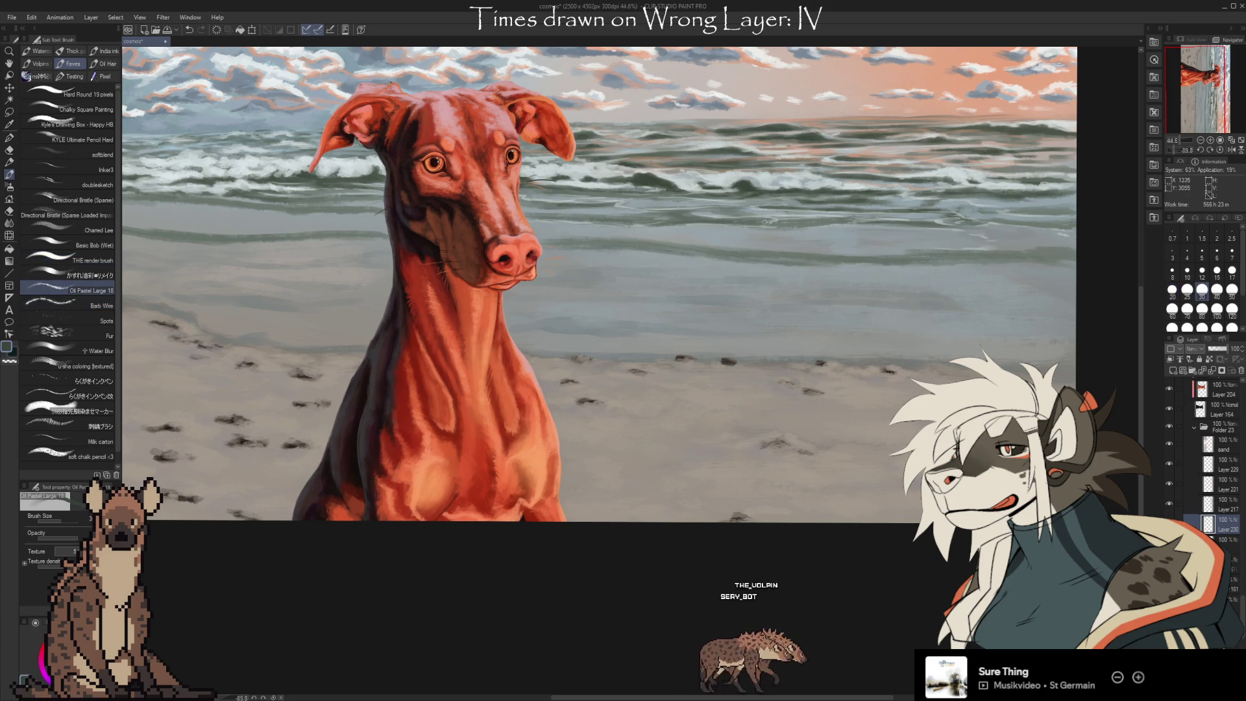
alt+click(808, 257)
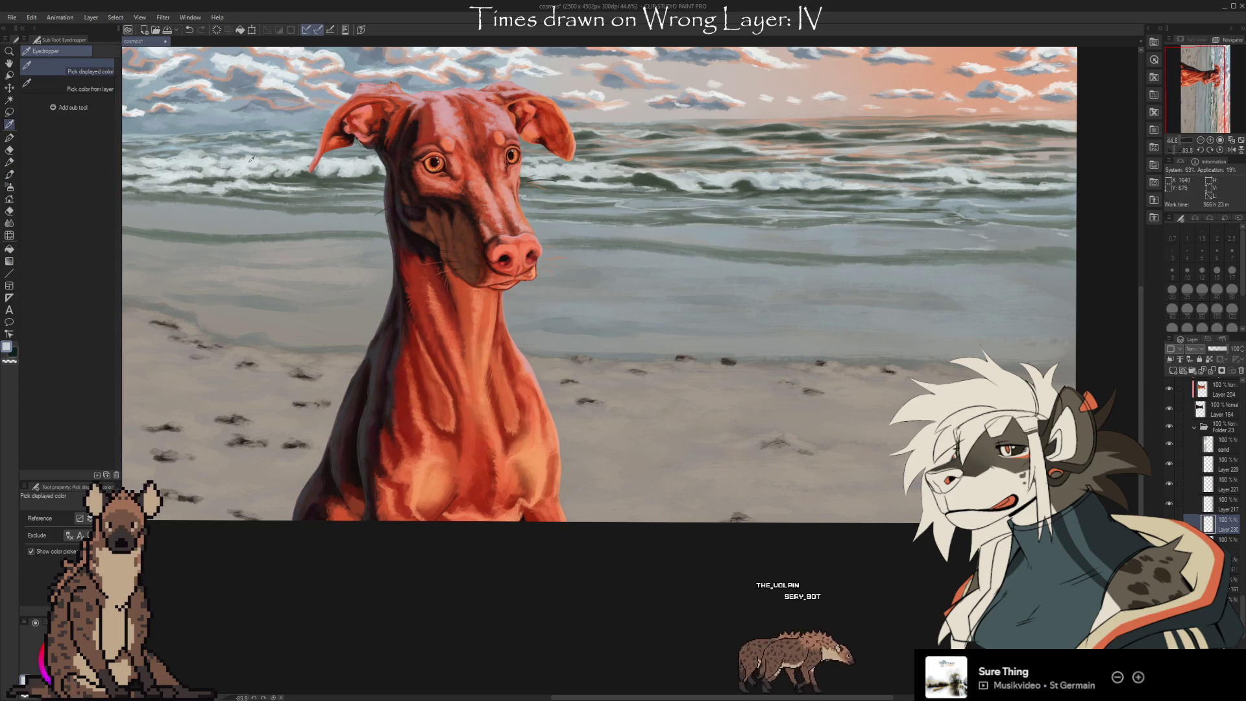
key(b)
key(bracketright)
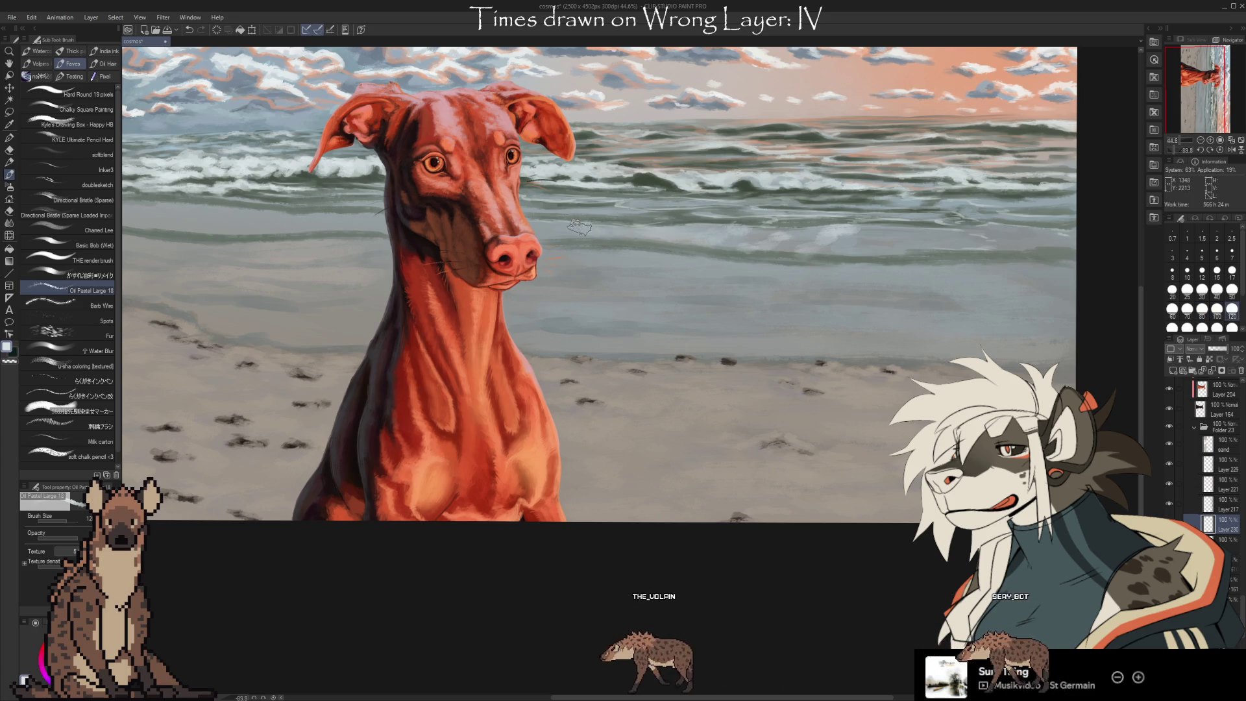
key(bracketright)
key(bracketright)
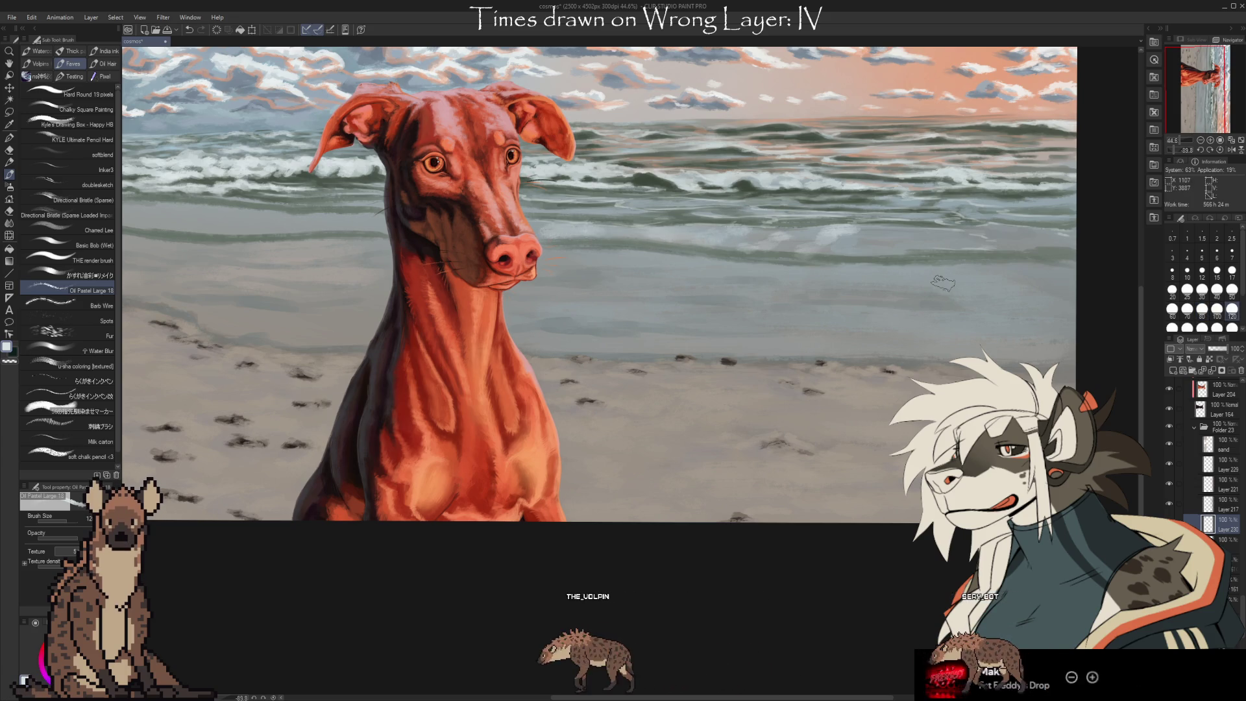
Streak pale foam across the shallow water and sample the sea's grey-green
drag(921, 235, 850, 245)
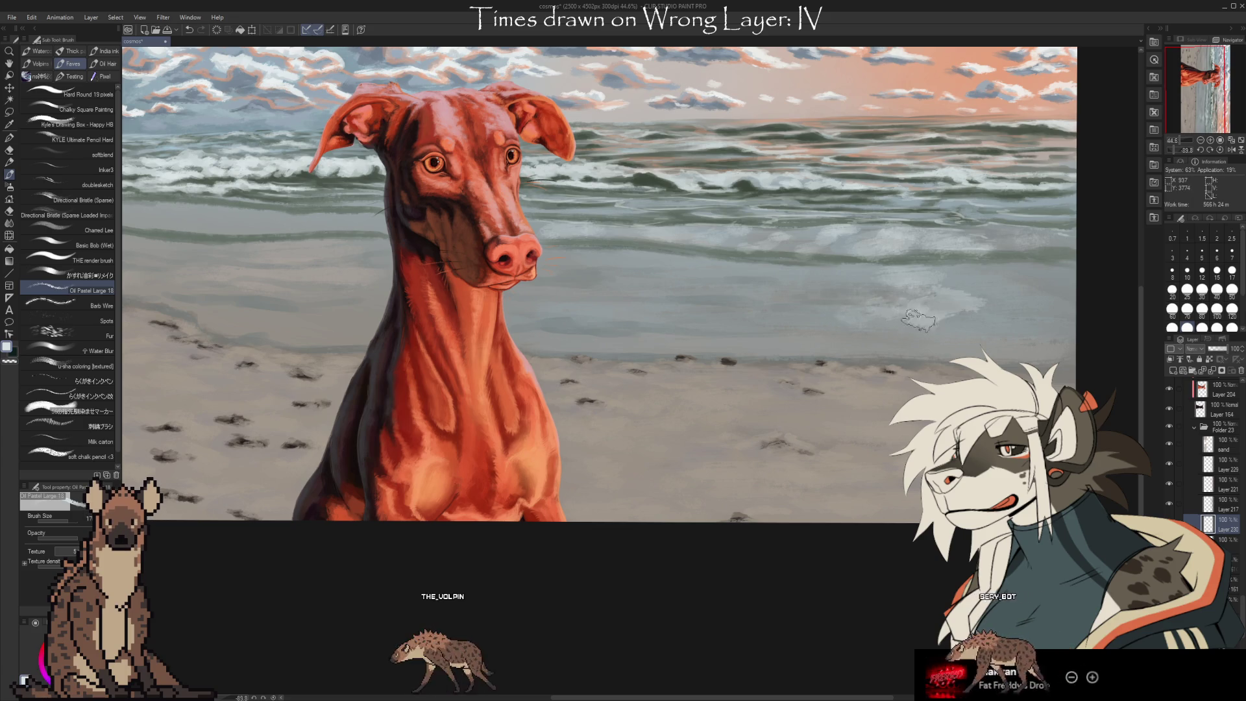
mouse_move(1012, 312)
mouse_down()
mouse_move(1064, 325)
mouse_move(934, 347)
mouse_move(908, 332)
mouse_move(746, 325)
mouse_move(728, 339)
mouse_up()
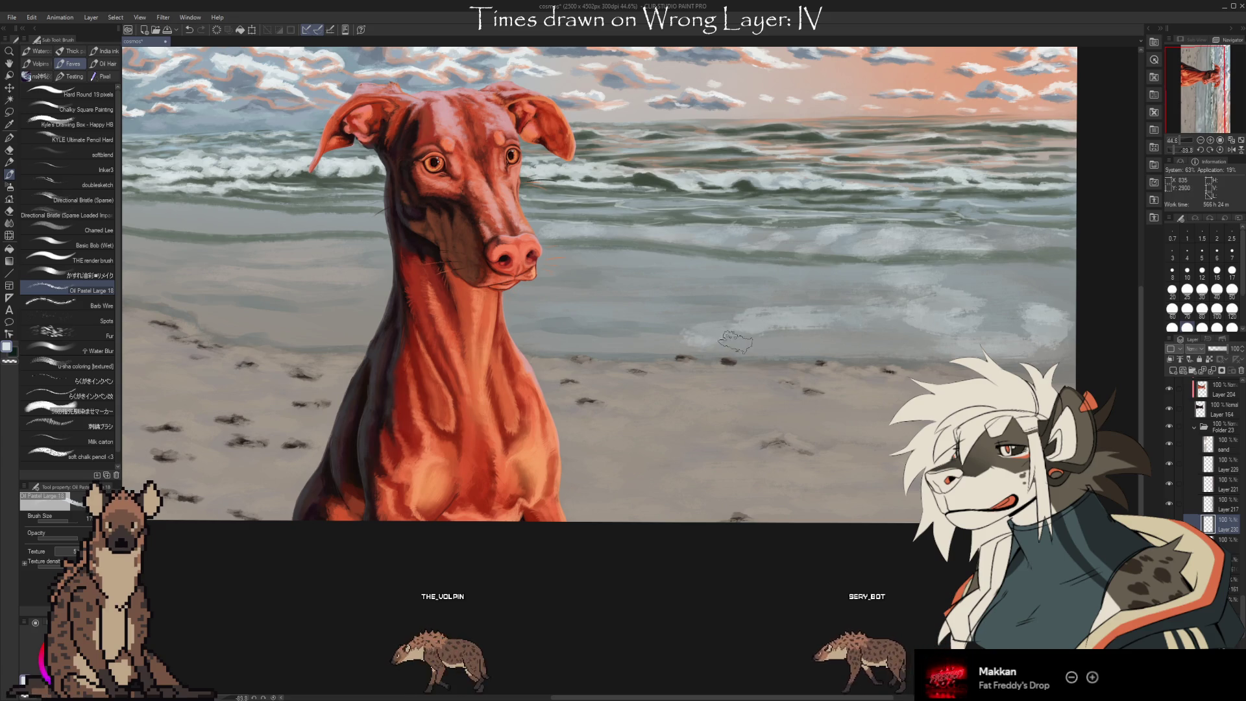
mouse_move(696, 299)
mouse_down()
mouse_move(620, 308)
mouse_move(562, 333)
mouse_up()
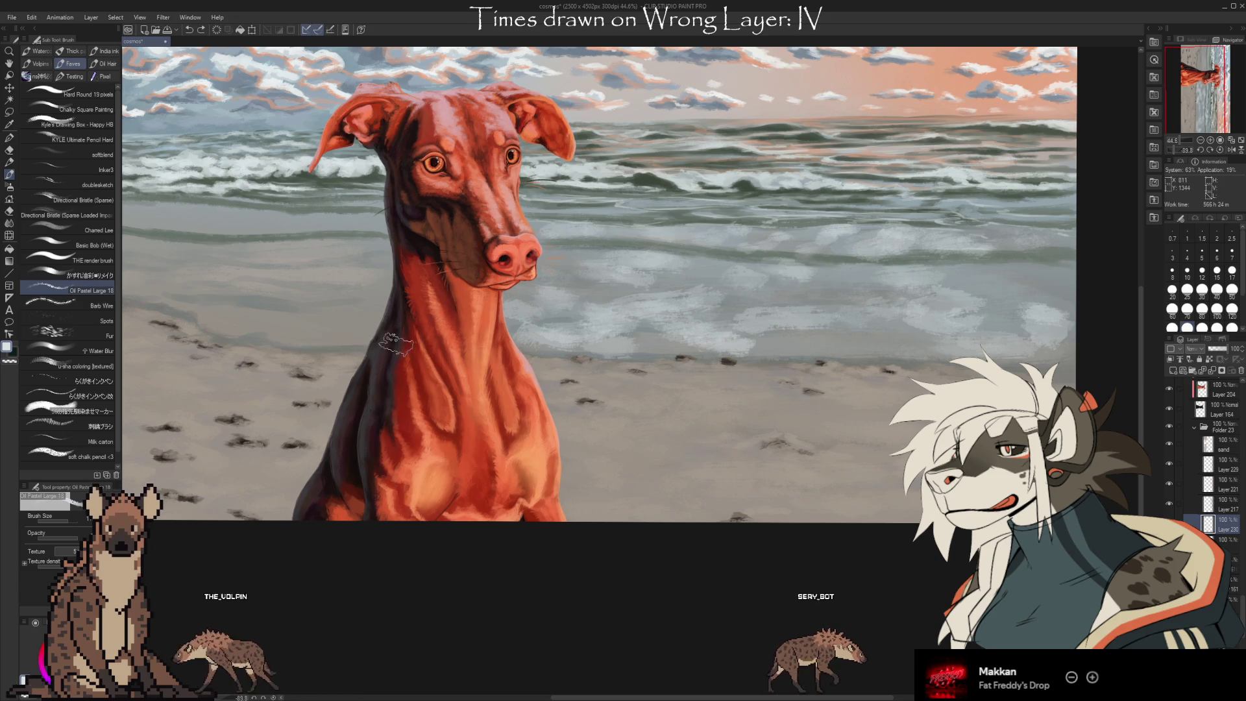
scroll(396, 343, left, 3)
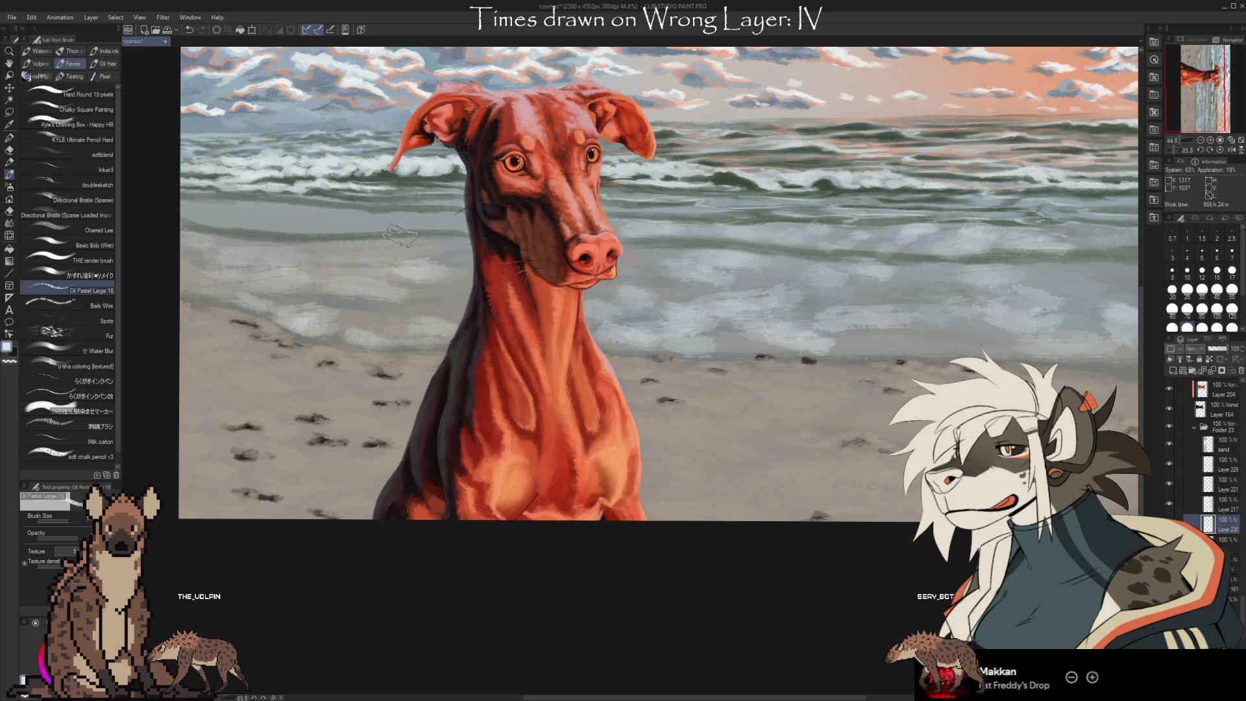
alt+click(344, 240)
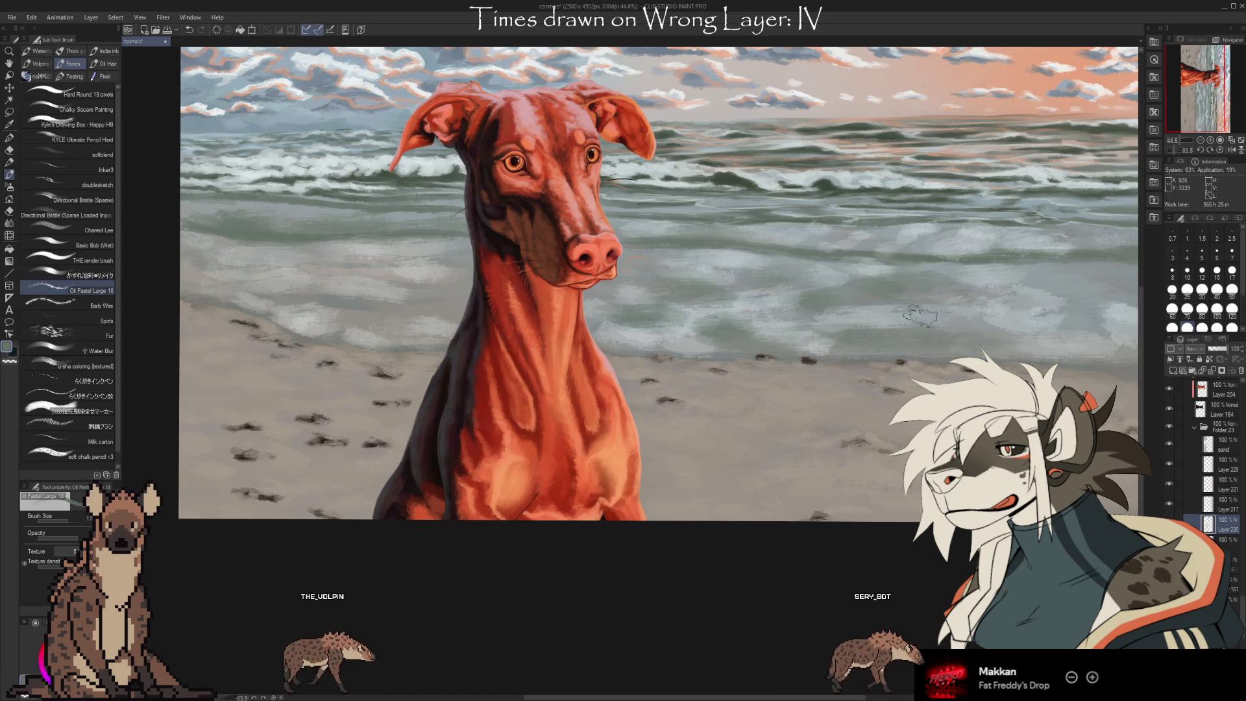
Switch to the Kneaded eraser to soften the foam edges
key(e)
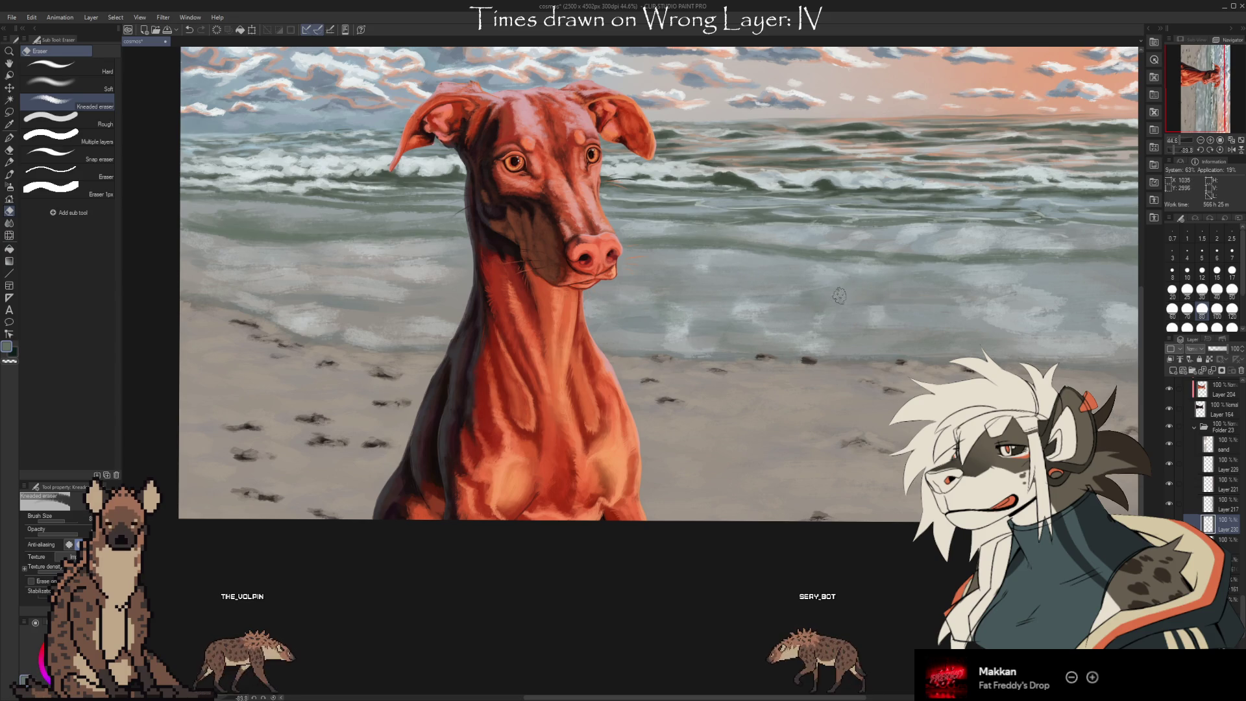
Clear the white foam reflections from the shallow water
alt+click(832, 384)
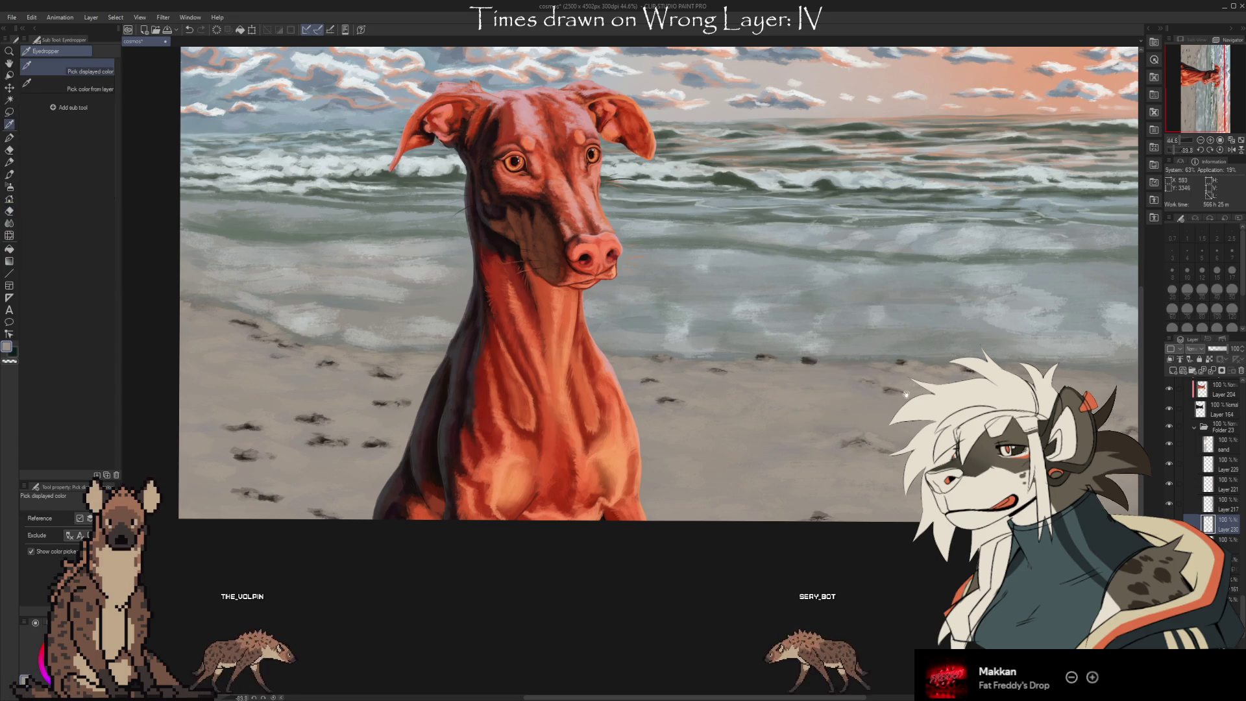
drag(904, 392, 781, 402)
key(b)
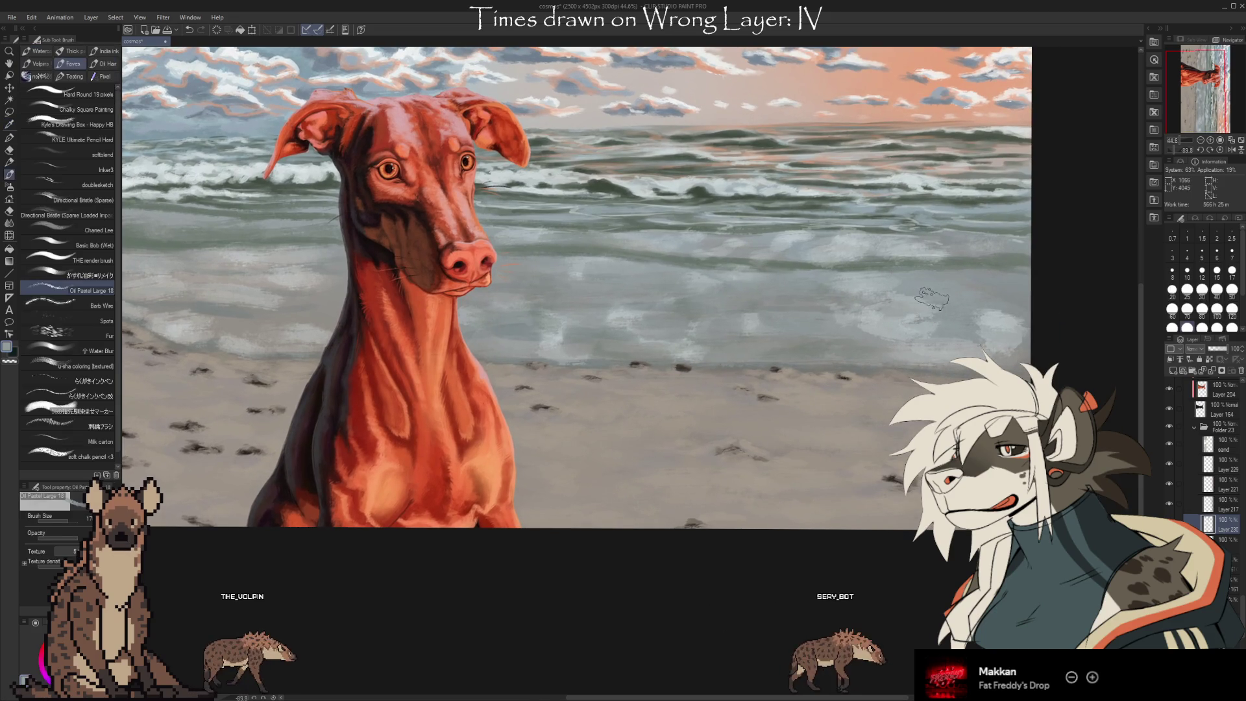
key(e)
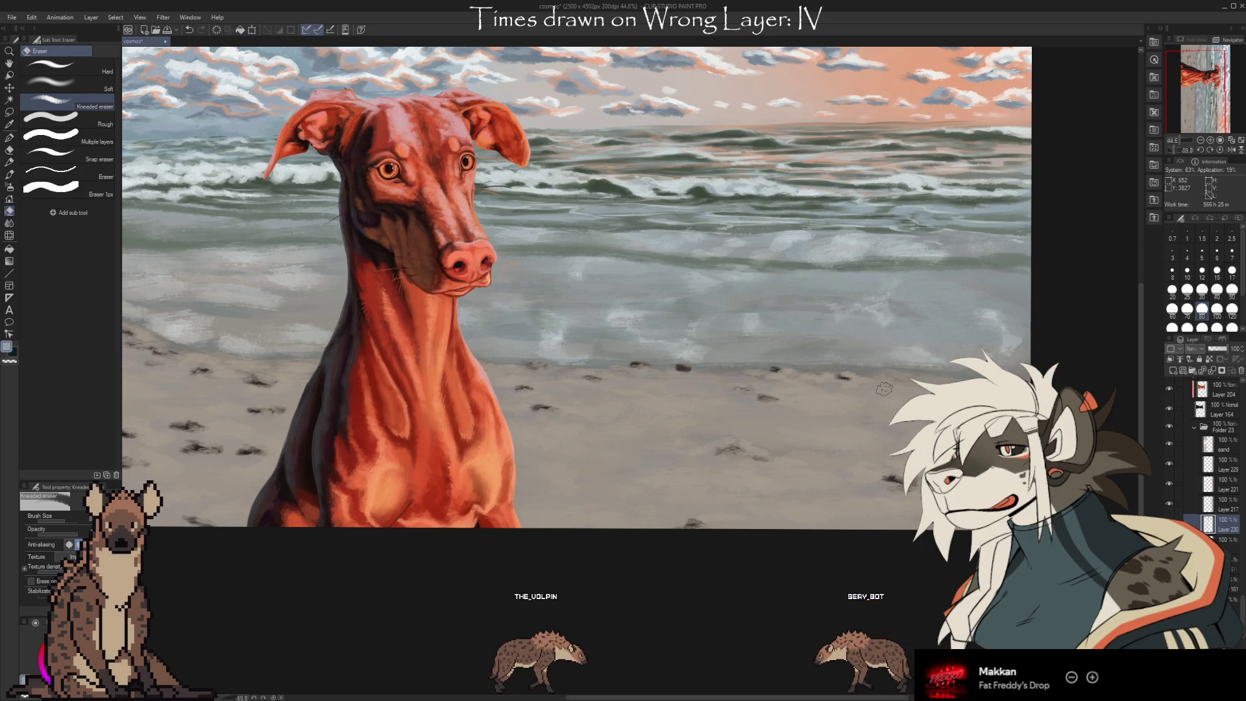
click(1235, 371)
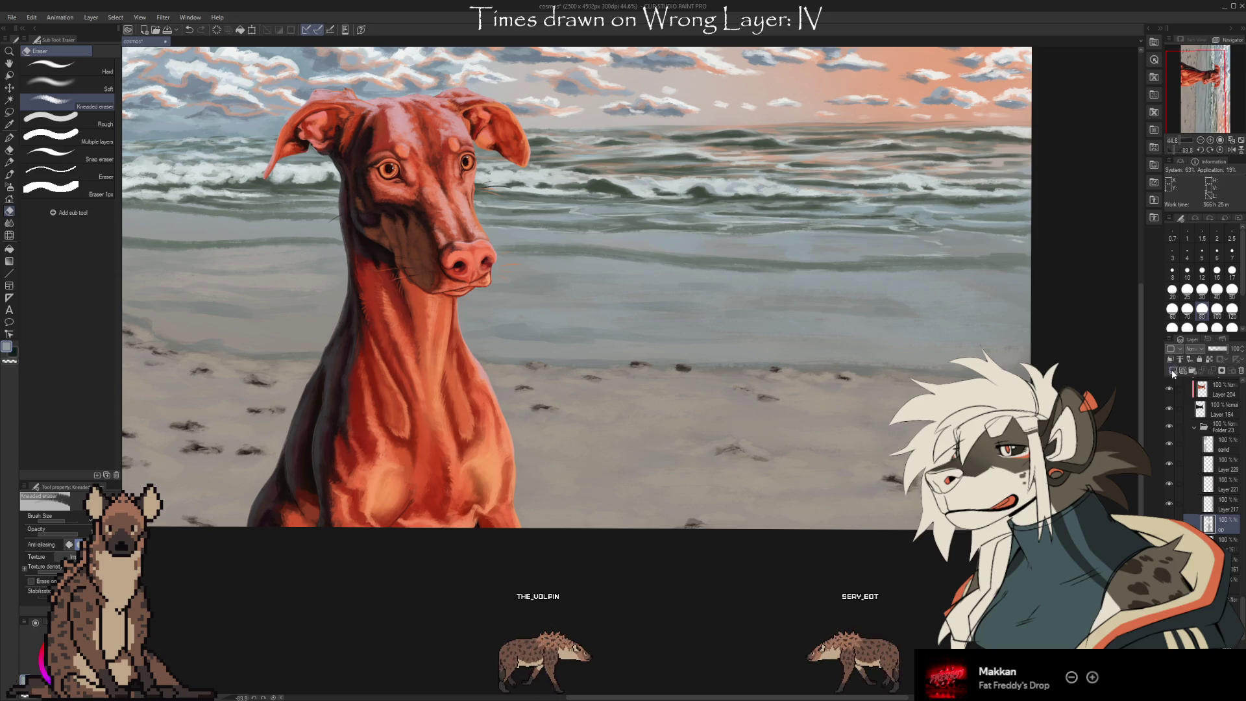
Test a white Directional Bristle stroke on the wet sand, undo it, and pick the Fur brush
scroll(833, 445, up, 2)
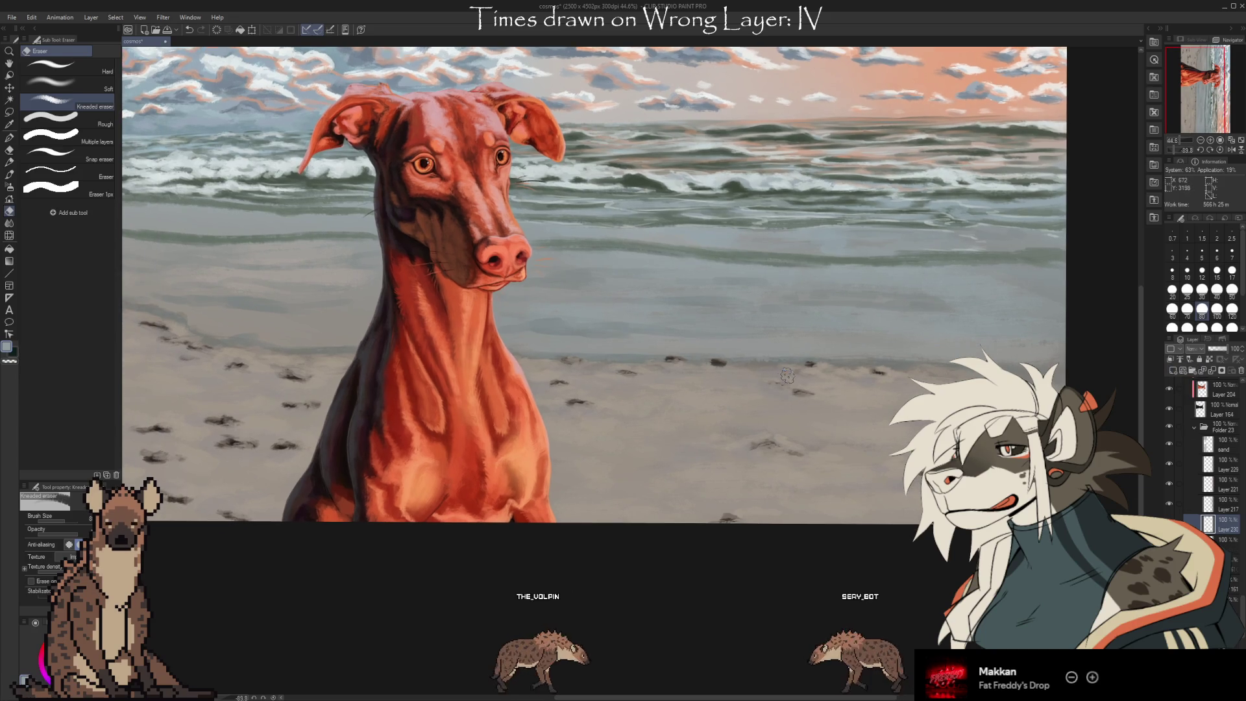
key(b)
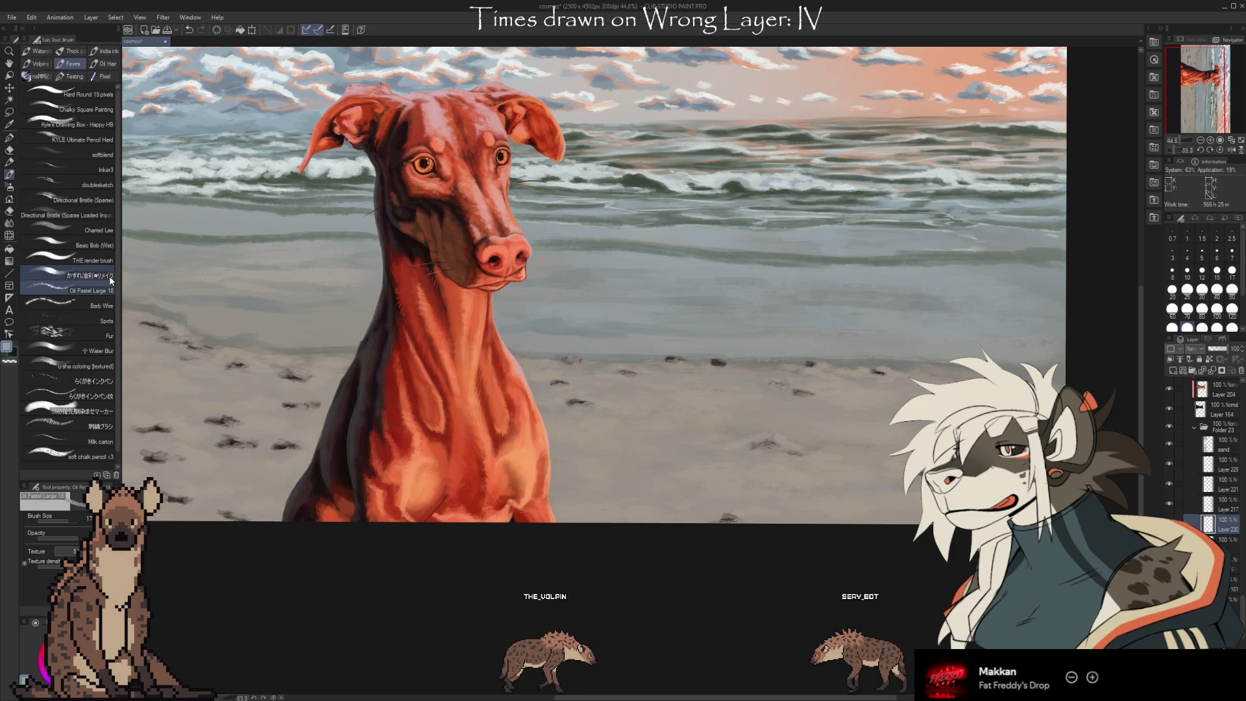
click(106, 199)
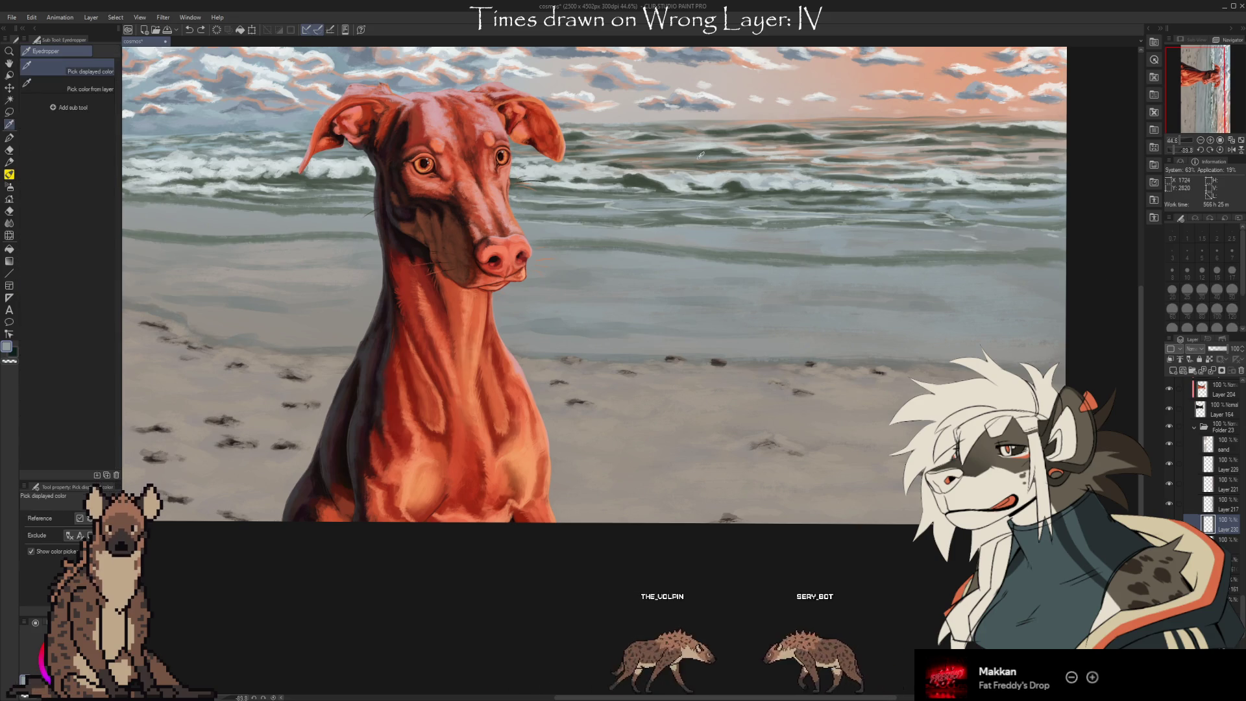
drag(811, 304, 767, 328)
key(ctrl+z)
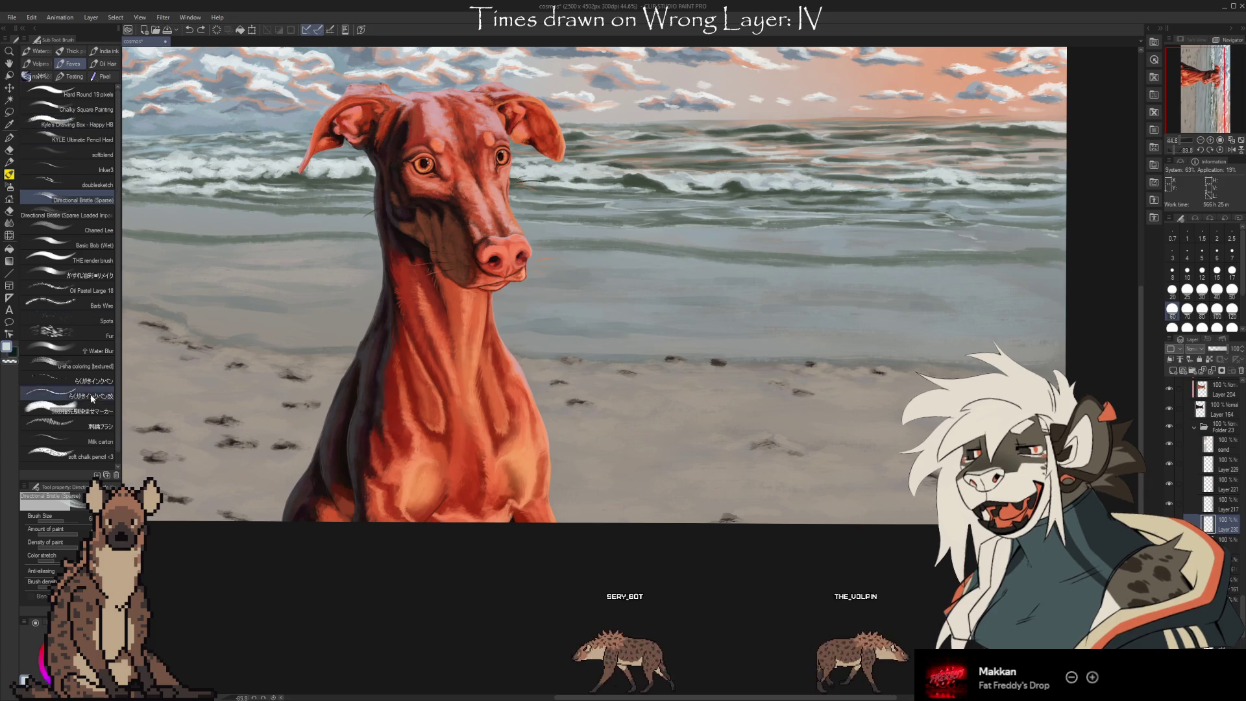
click(99, 456)
click(87, 335)
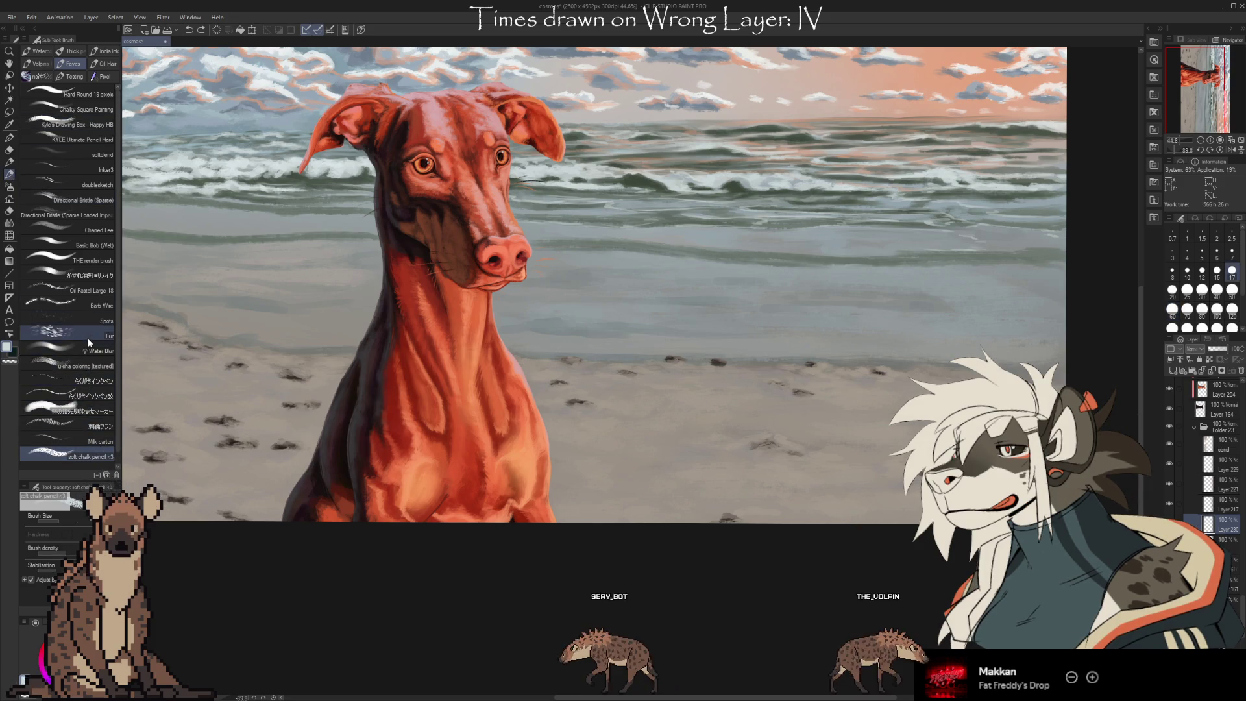
Try a light Fur brush stroke on the beach, undo it, and paint light strokes on the water
mouse_move(820, 291)
mouse_down()
mouse_move(788, 337)
mouse_move(867, 336)
mouse_up()
key(ctrl+z)
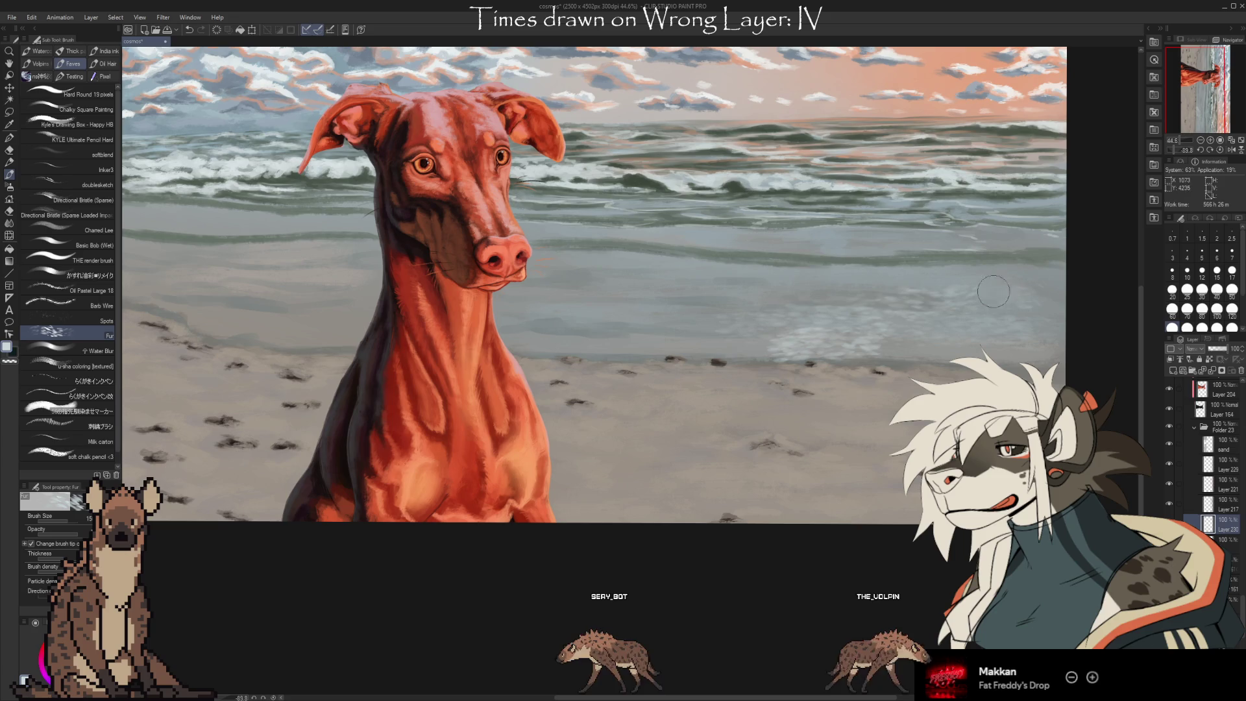
key(e)
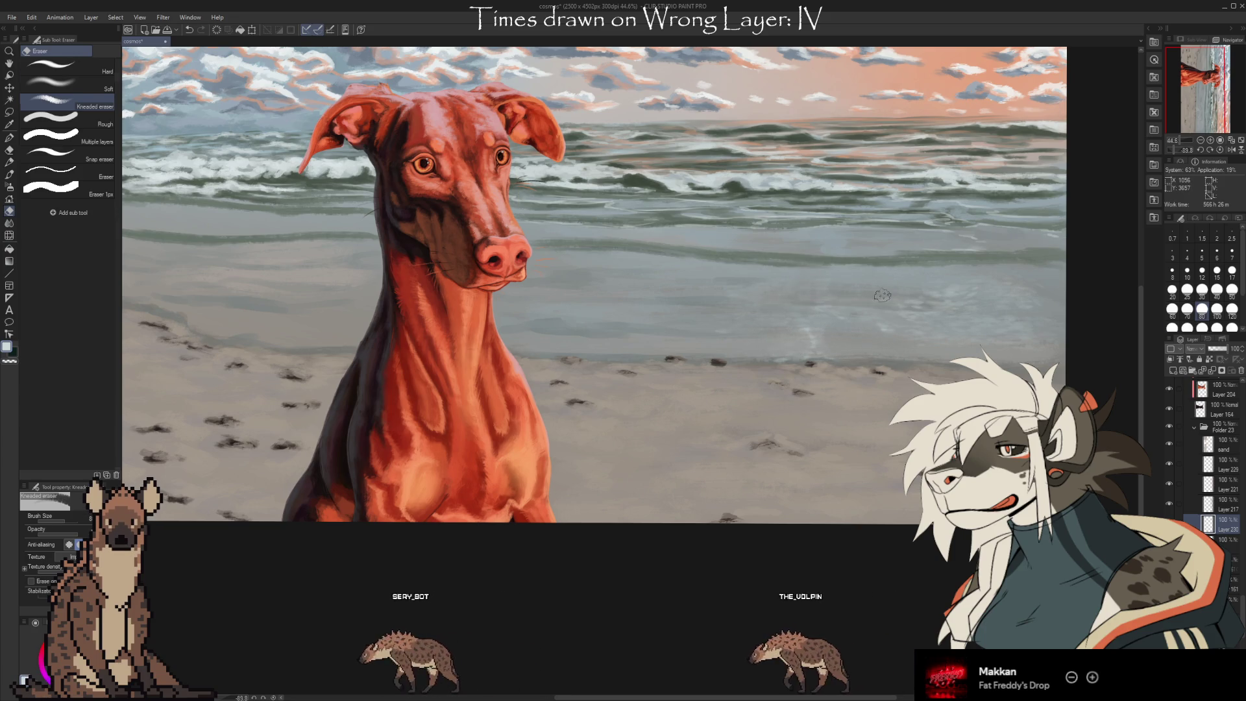
key(b)
drag(837, 315, 869, 339)
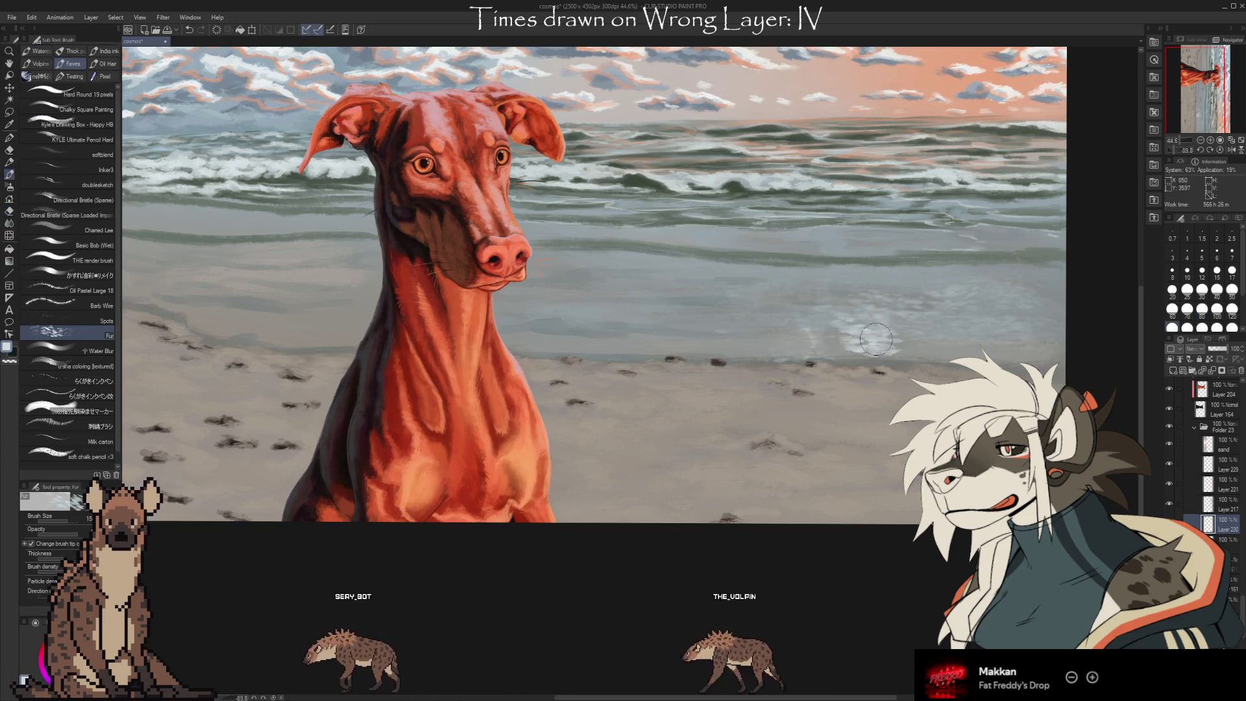
Alternate the Fur brush and Kneaded eraser to build soft pale reflective streaks along the shoreline
key(e)
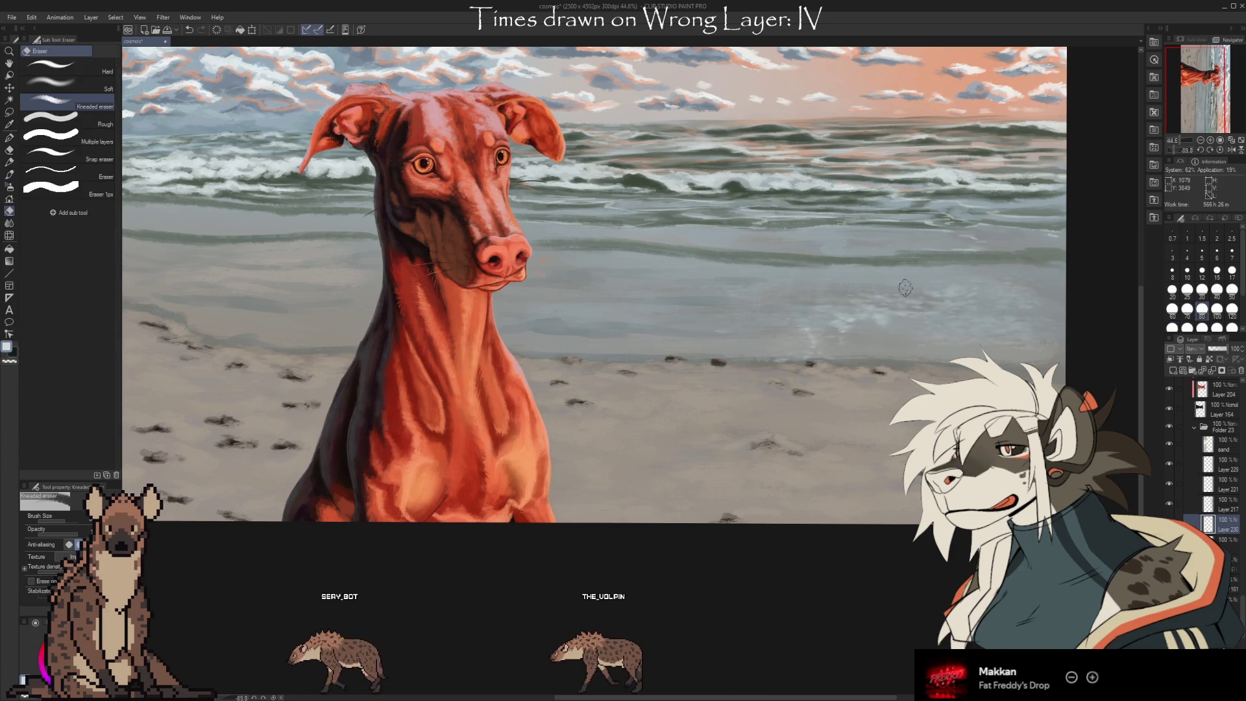
key(b)
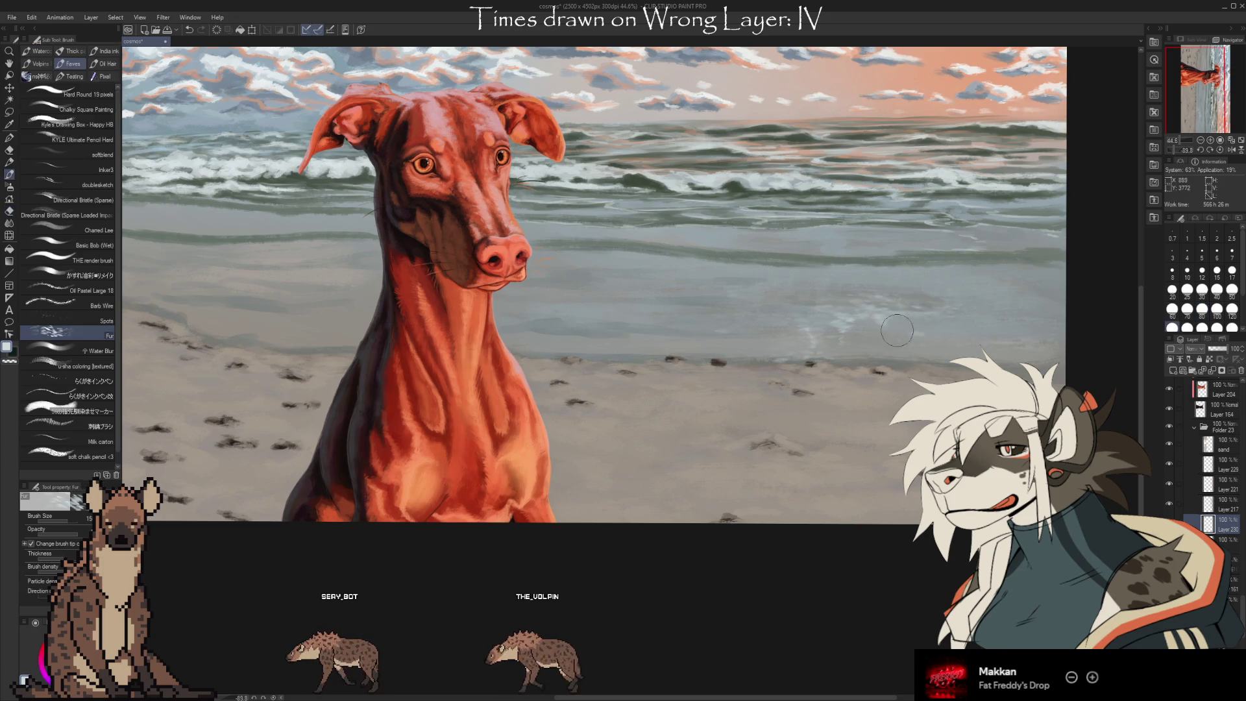
key(e)
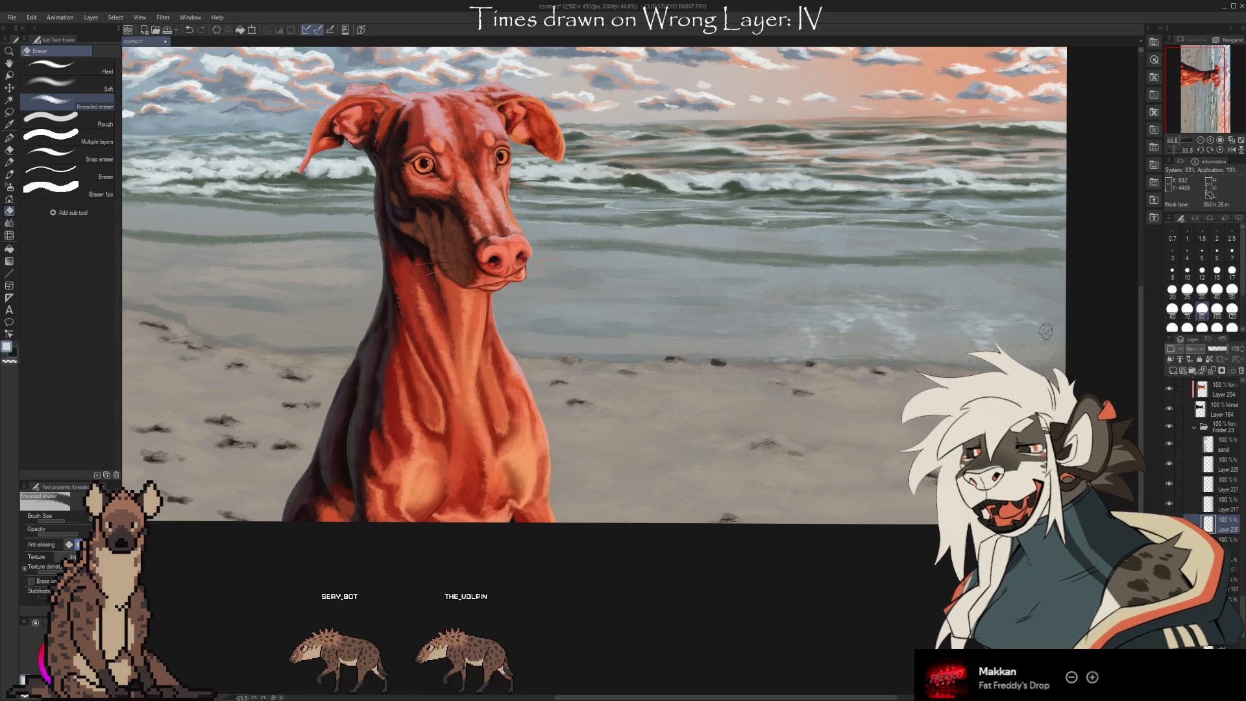
key(b)
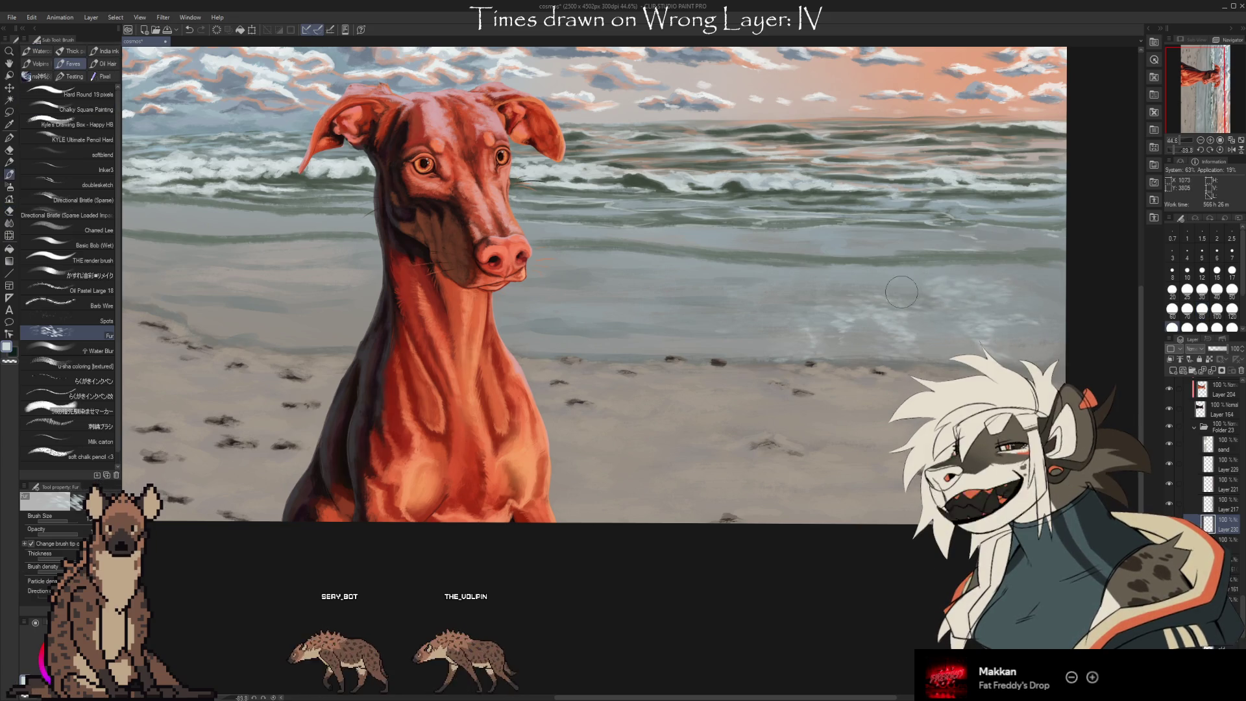
key(e)
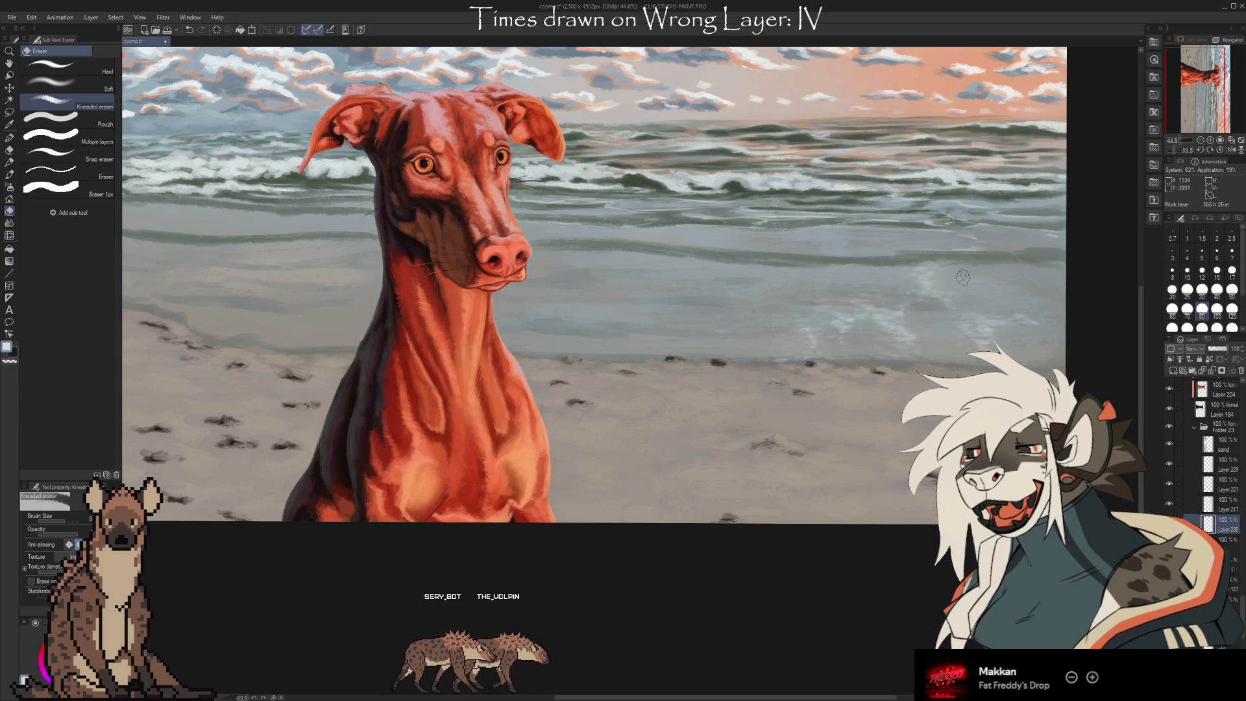
key(b)
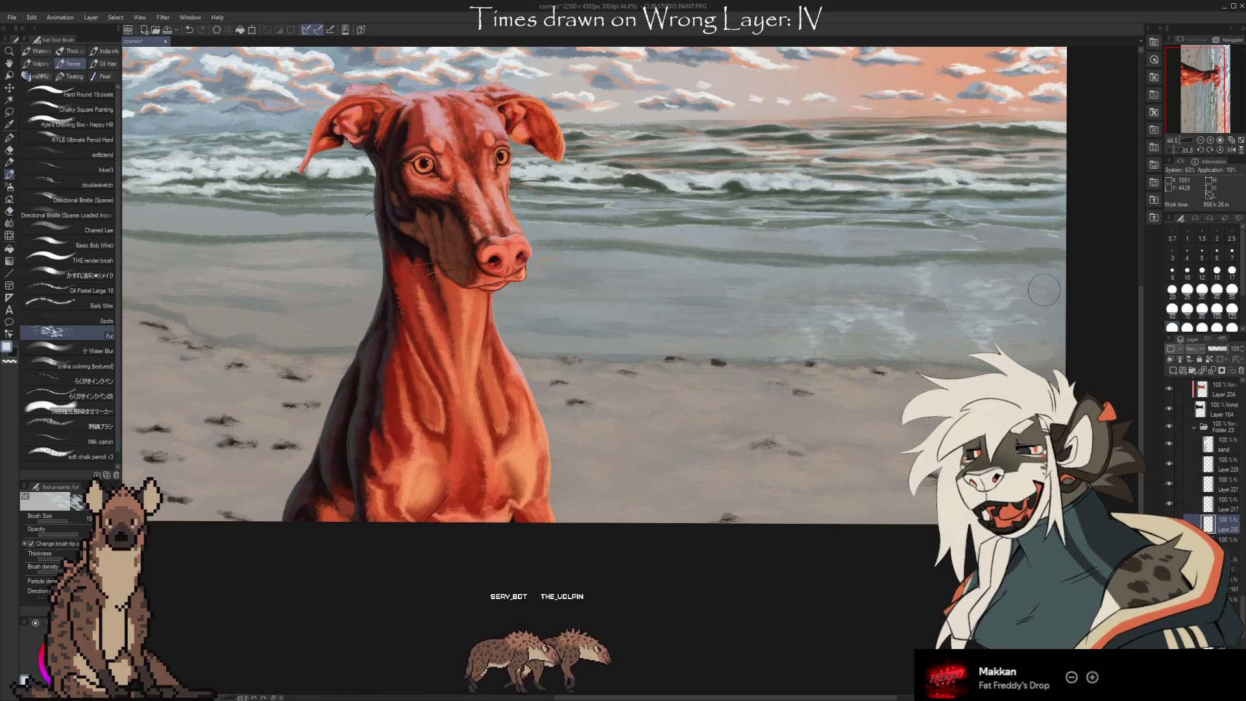
key(e)
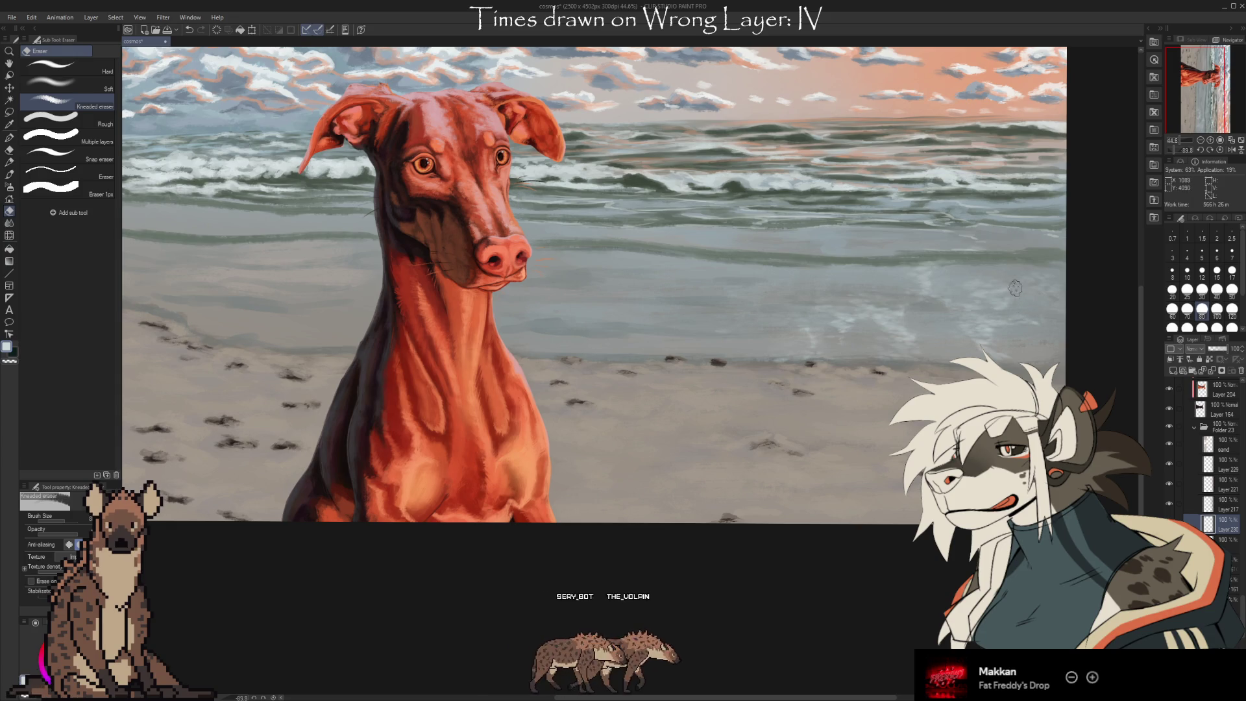
key(b)
key(e)
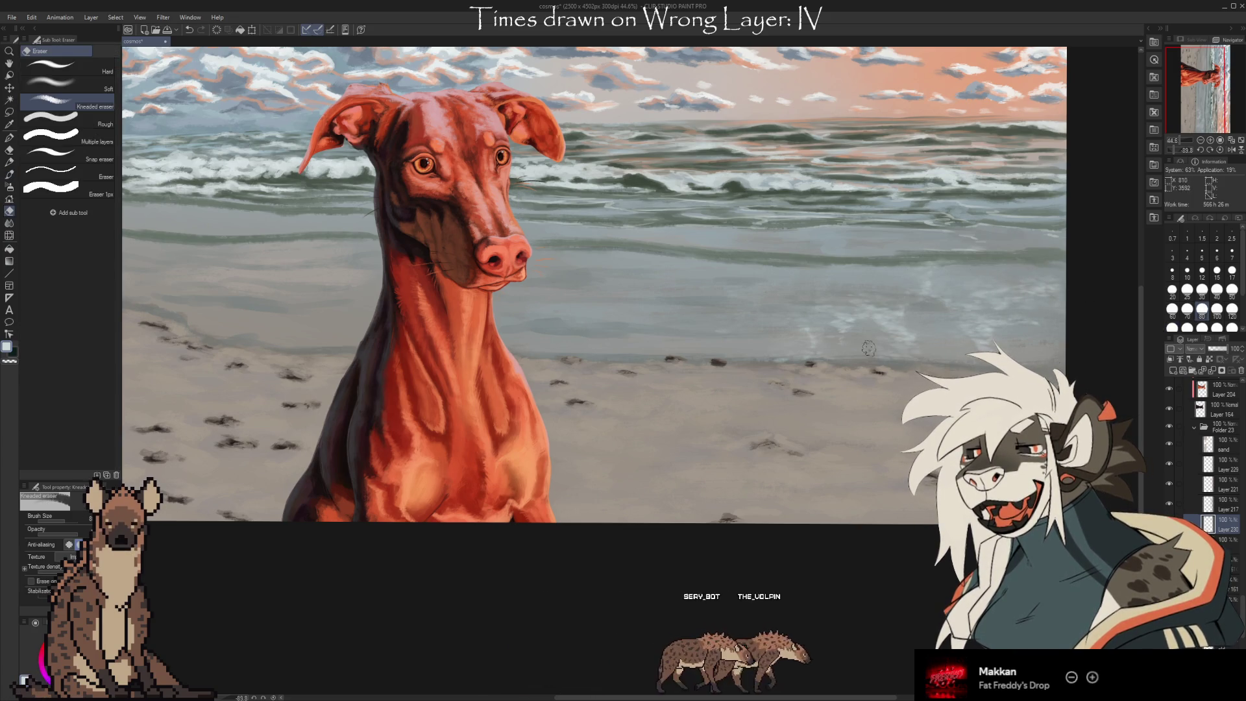
key(b)
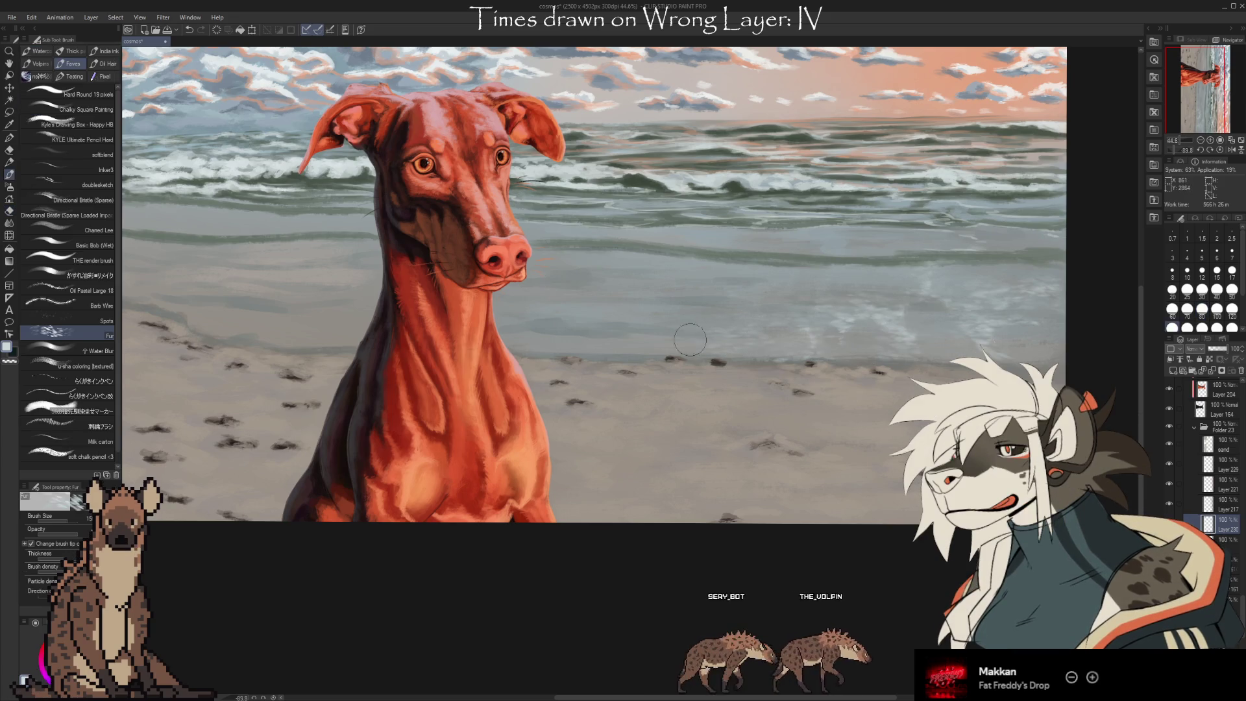
key(e)
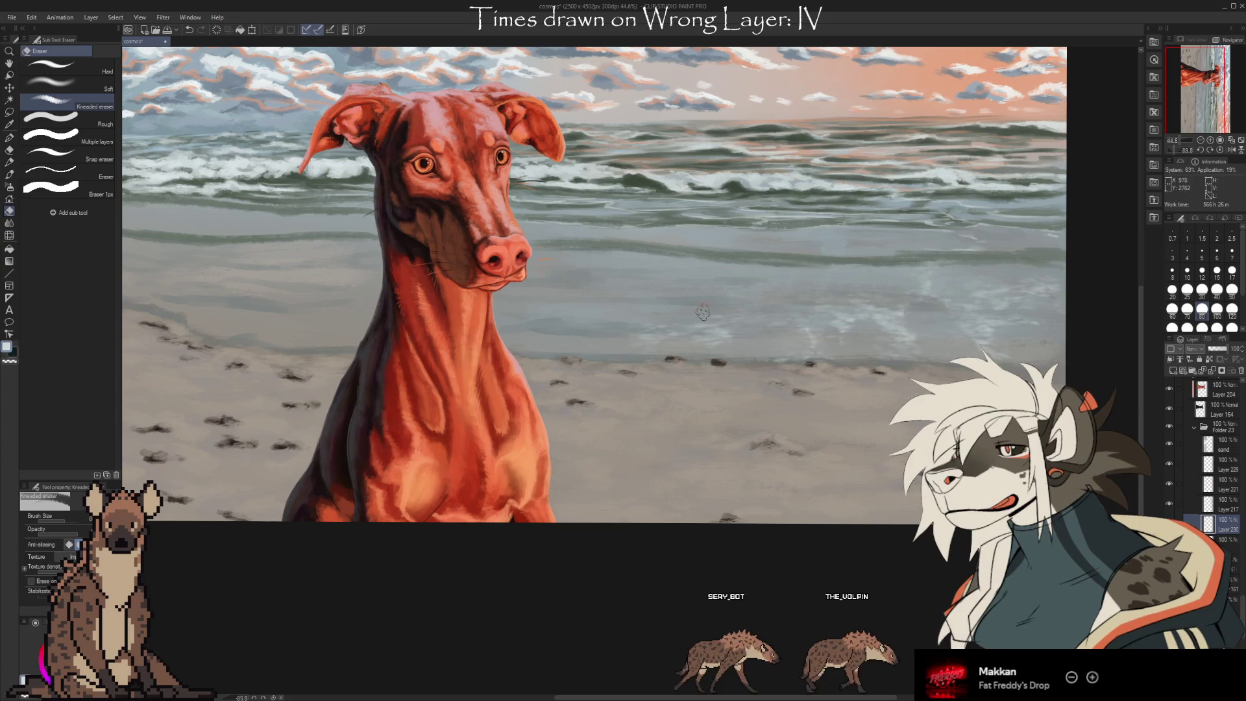
key(b)
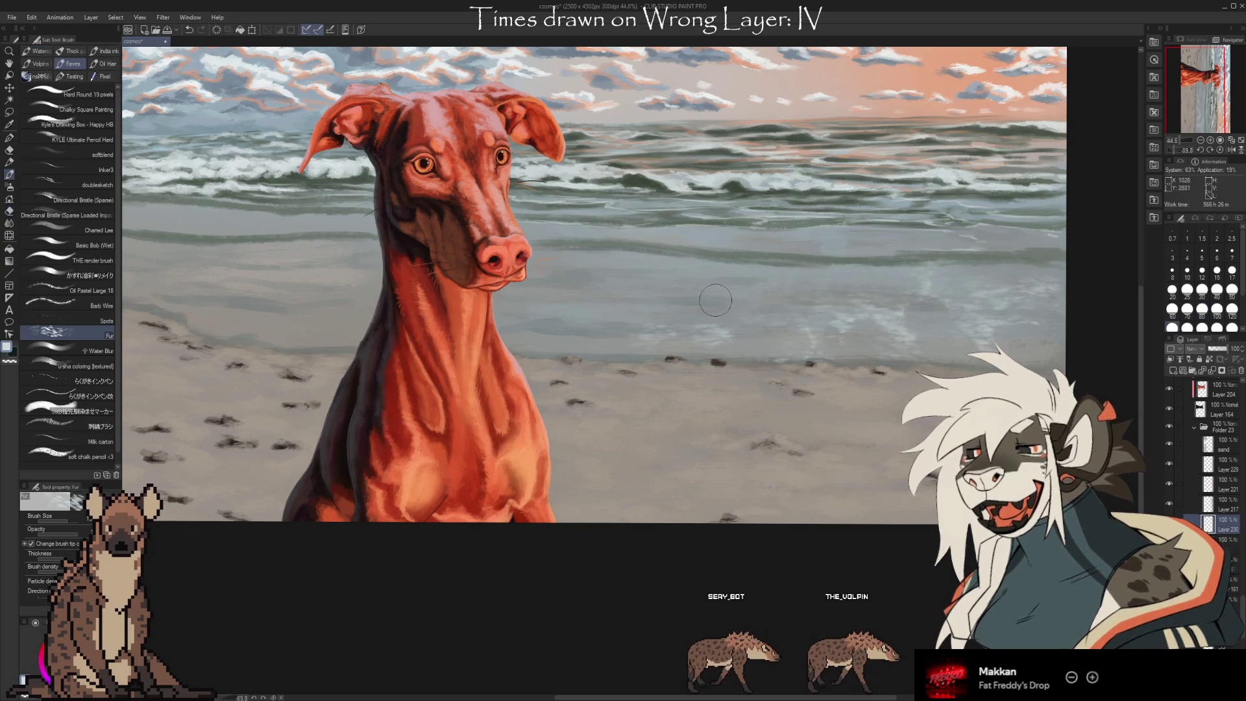
key(e)
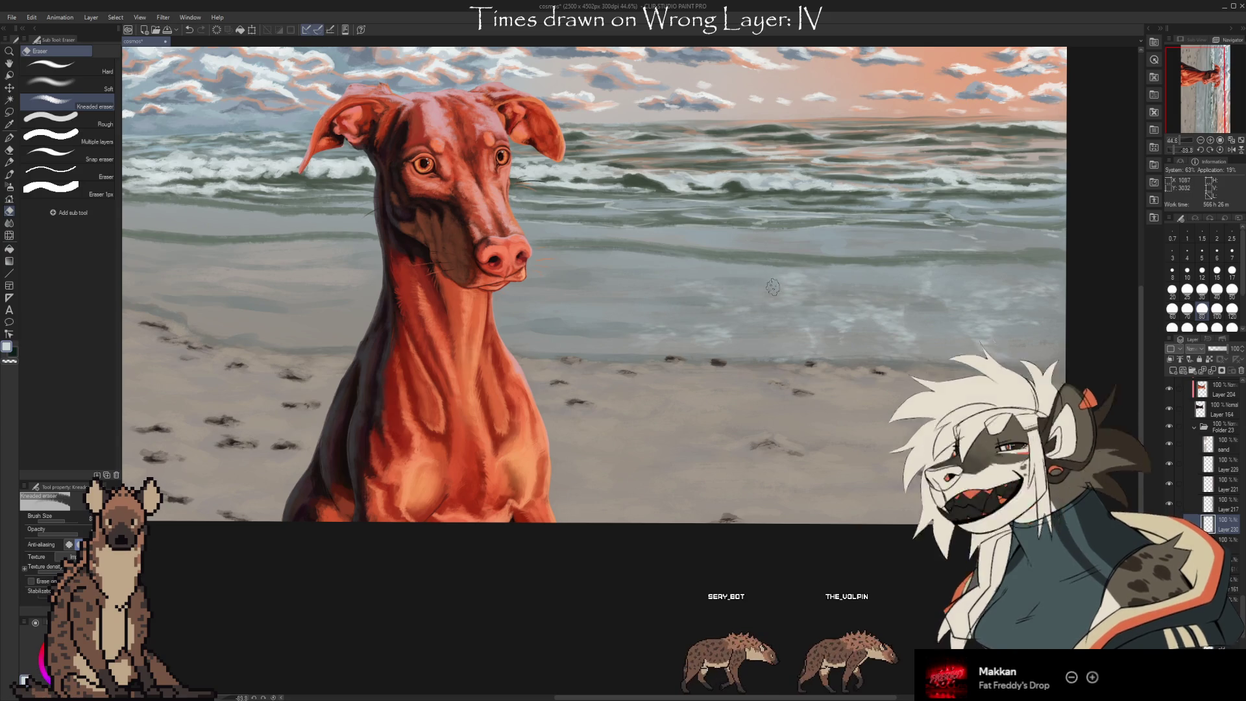
key(b)
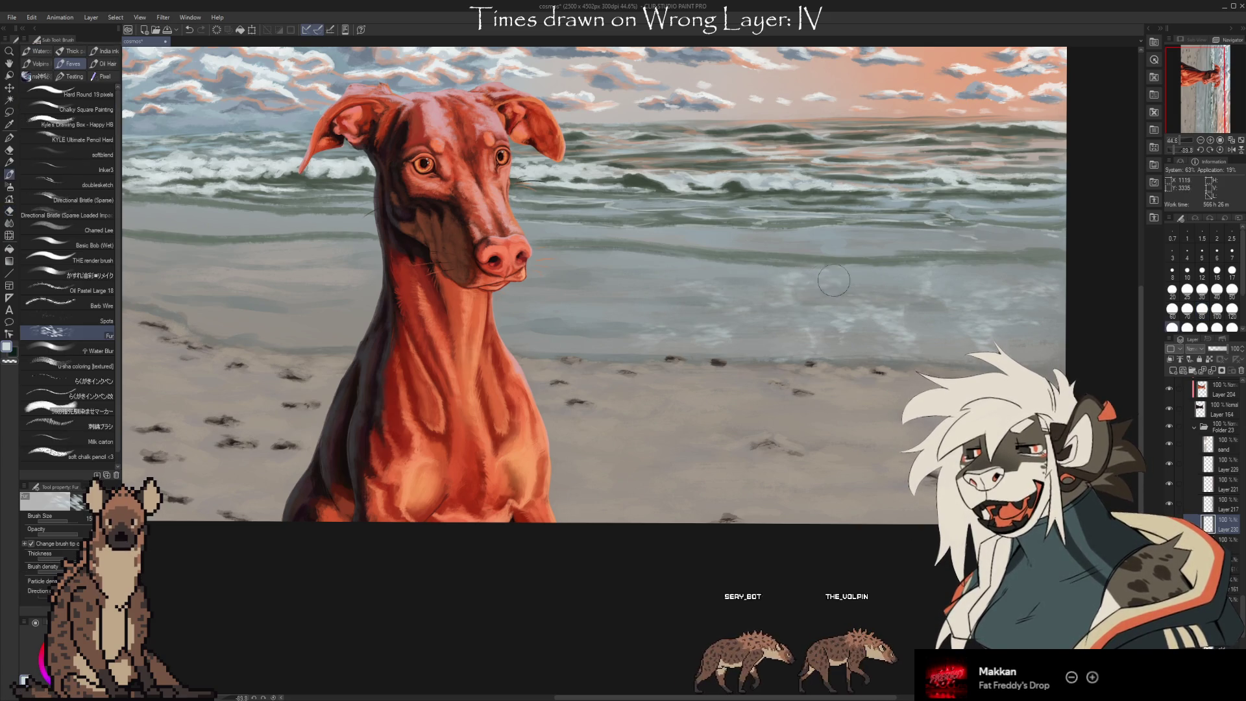
key(e)
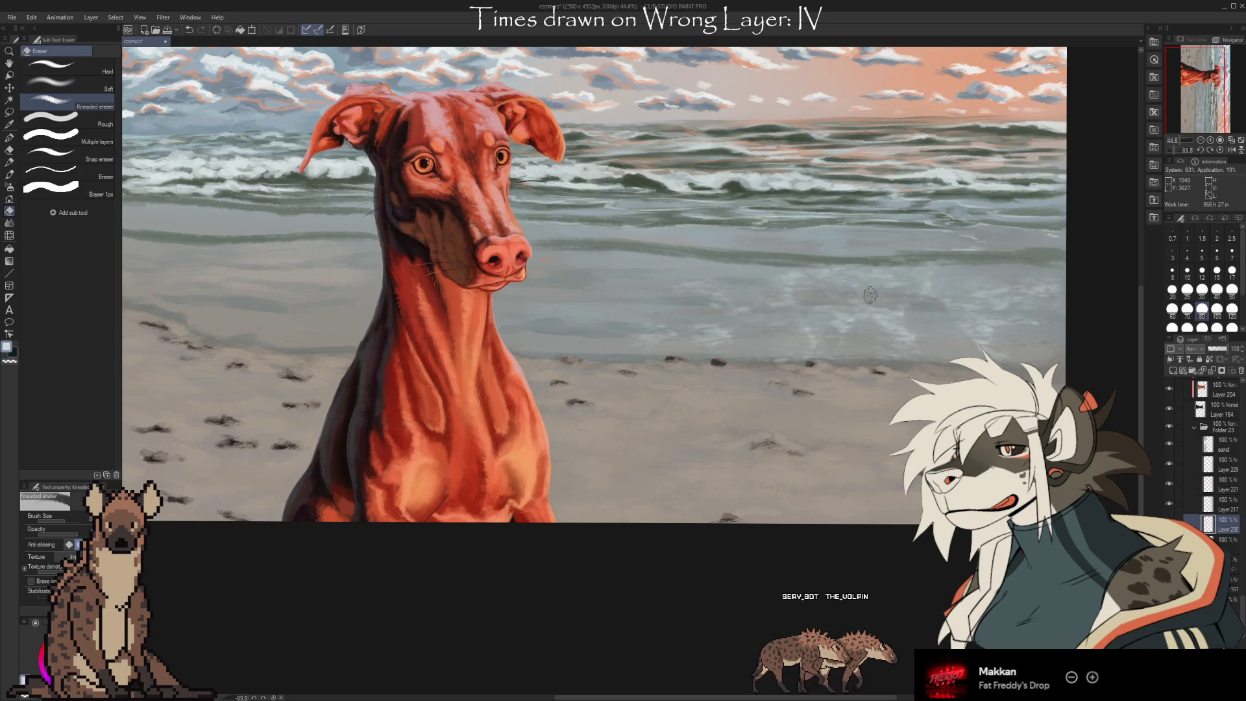
key(b)
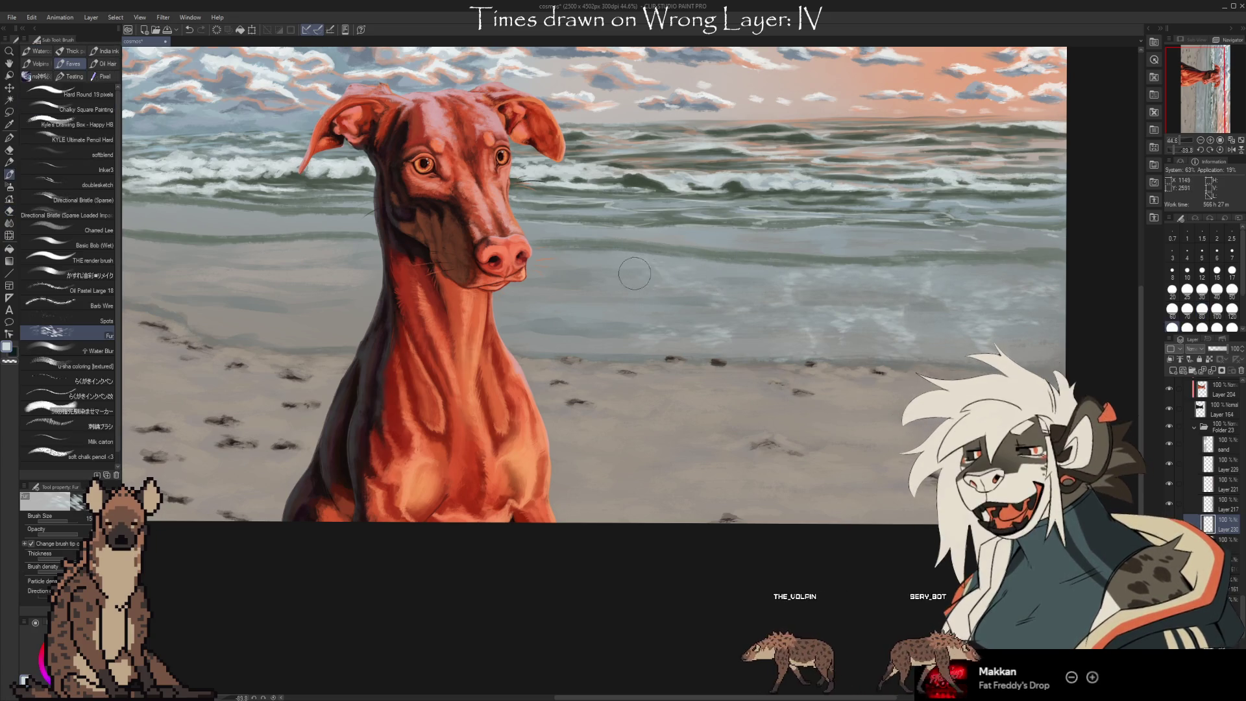
key(e)
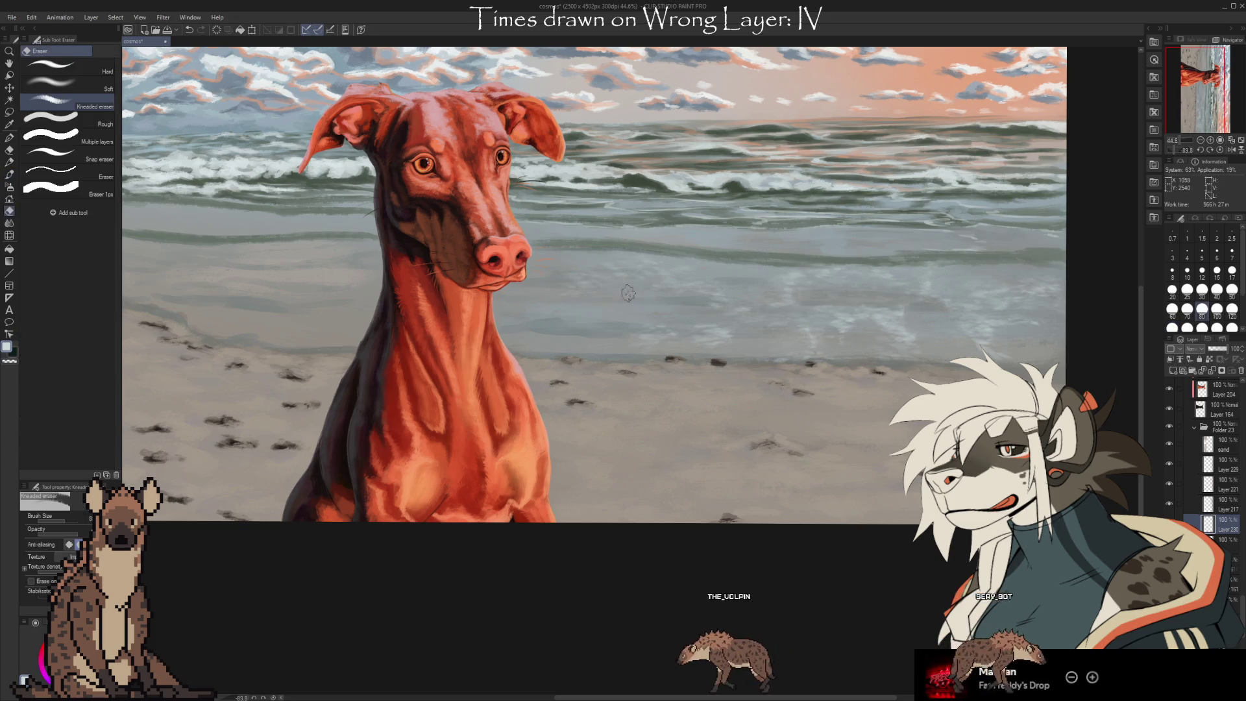
key(b)
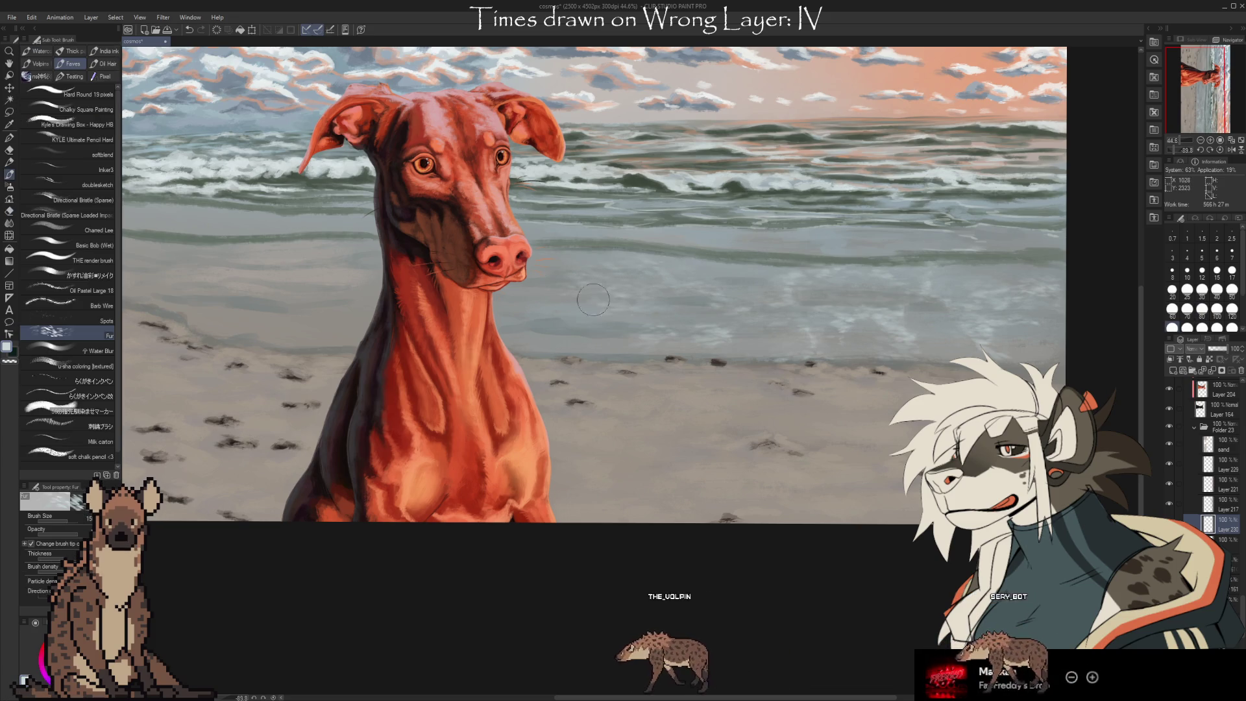
key(e)
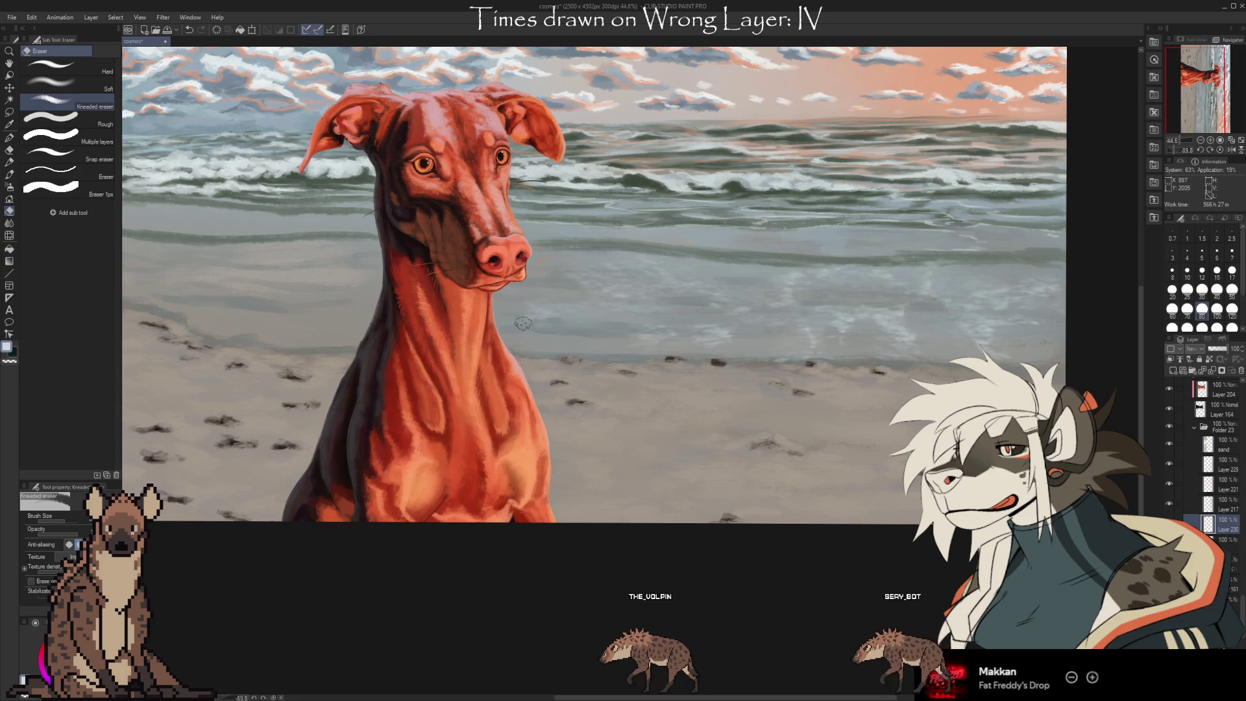
key(b)
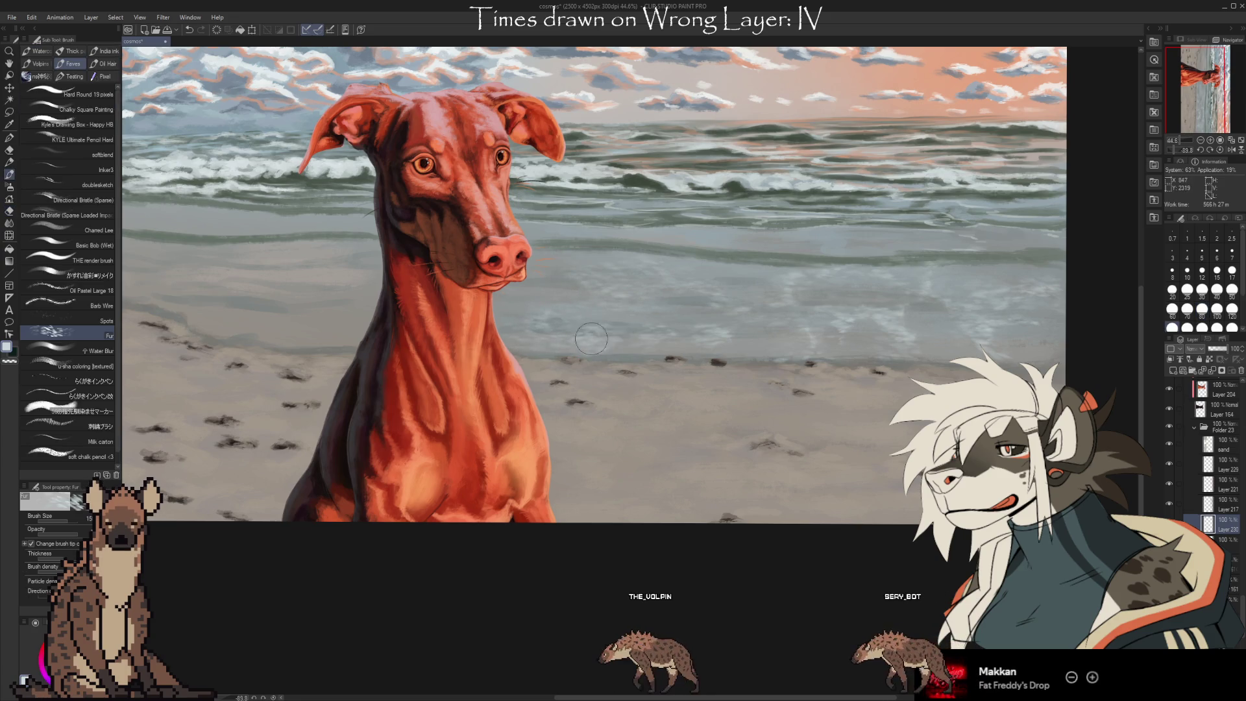
key(e)
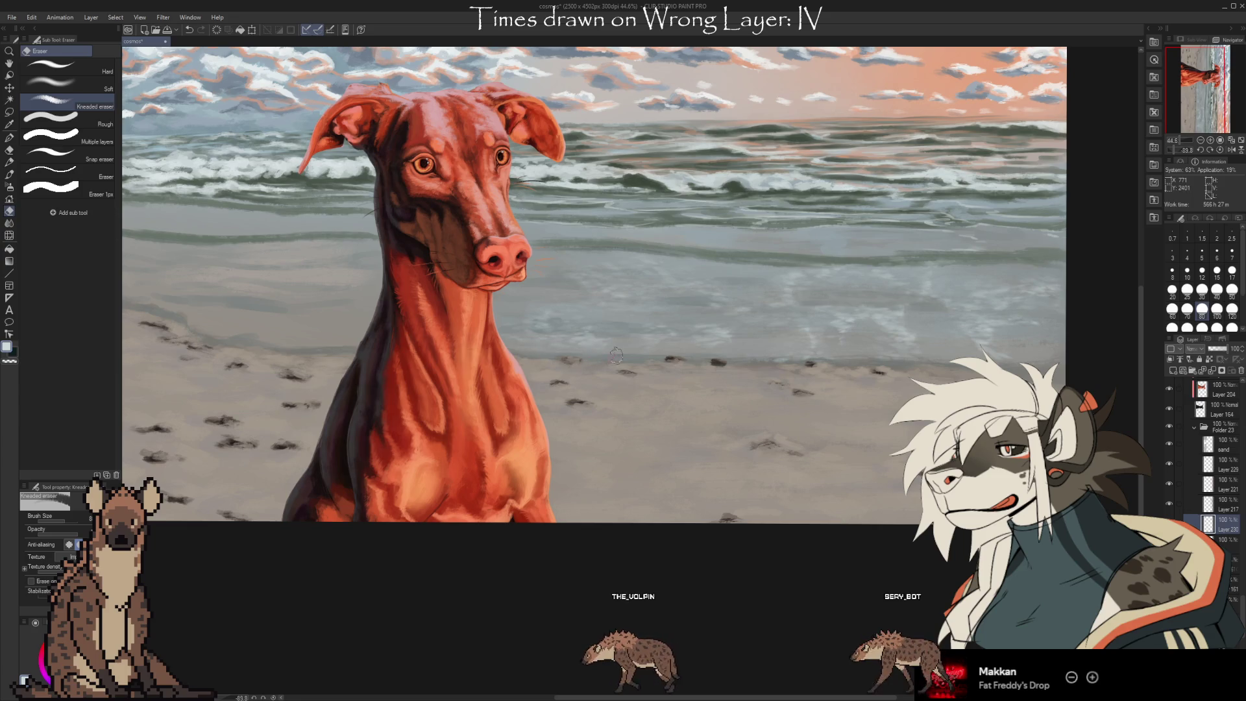
key(b)
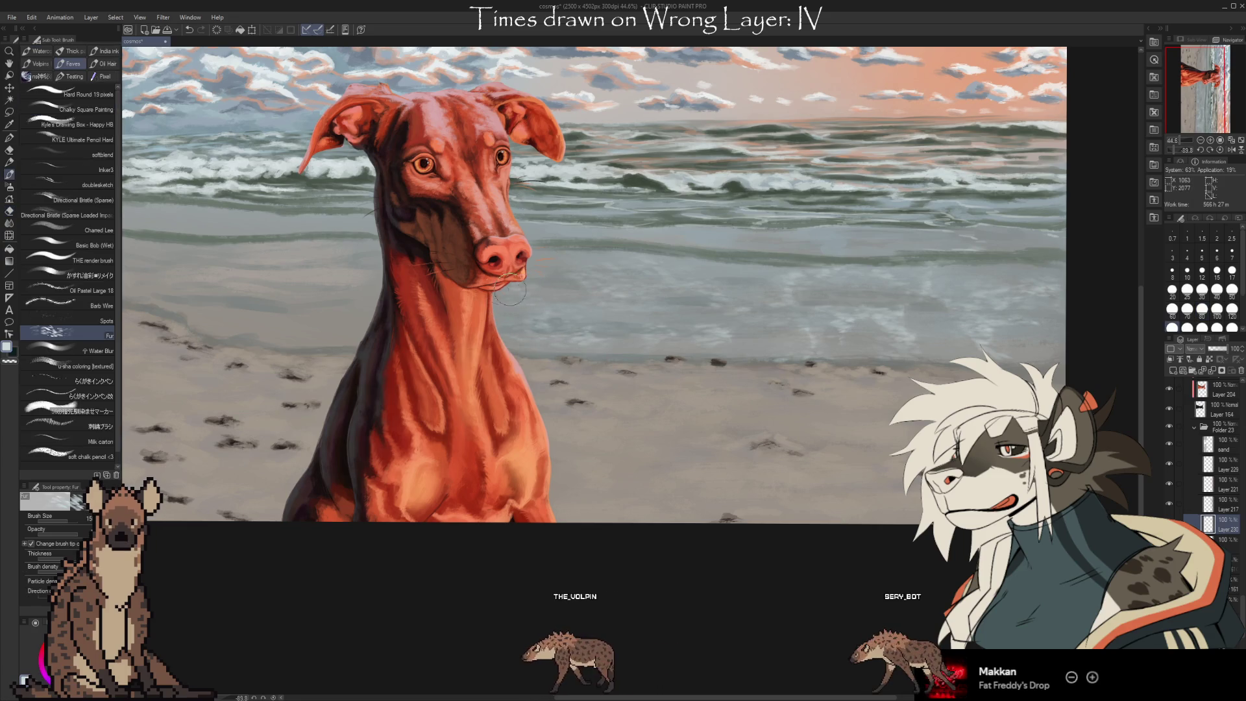
key(e)
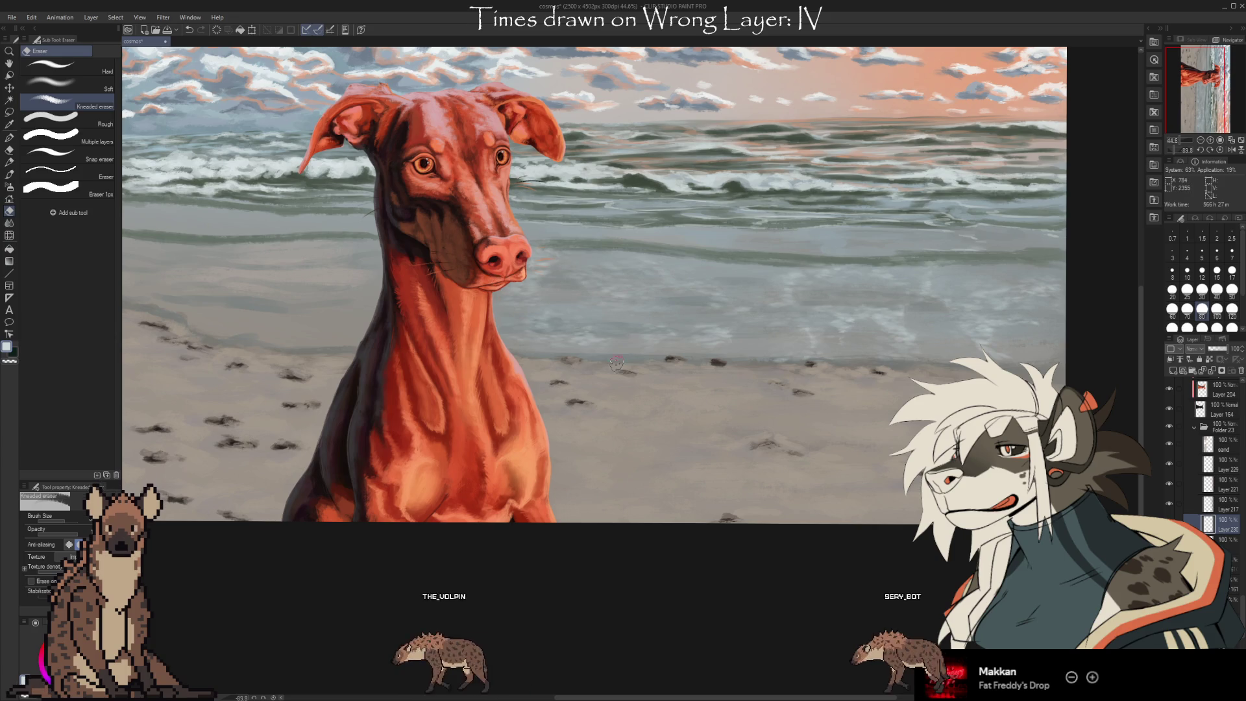
key(b)
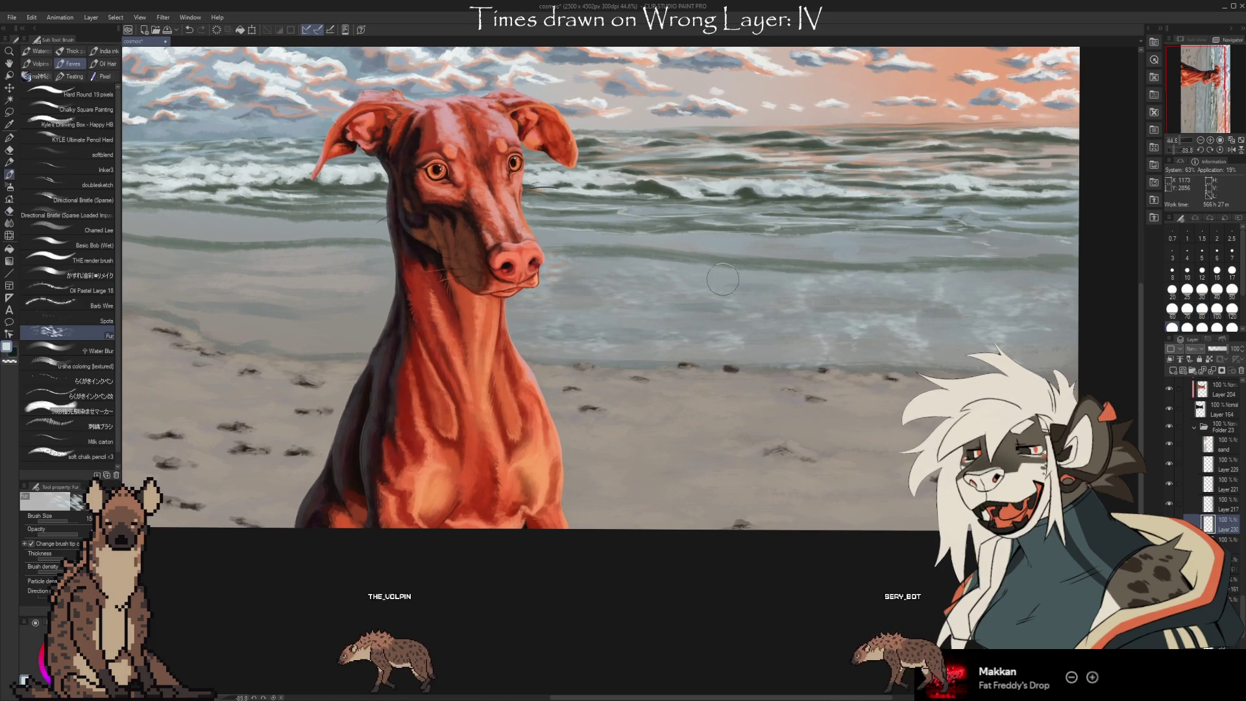
key(e)
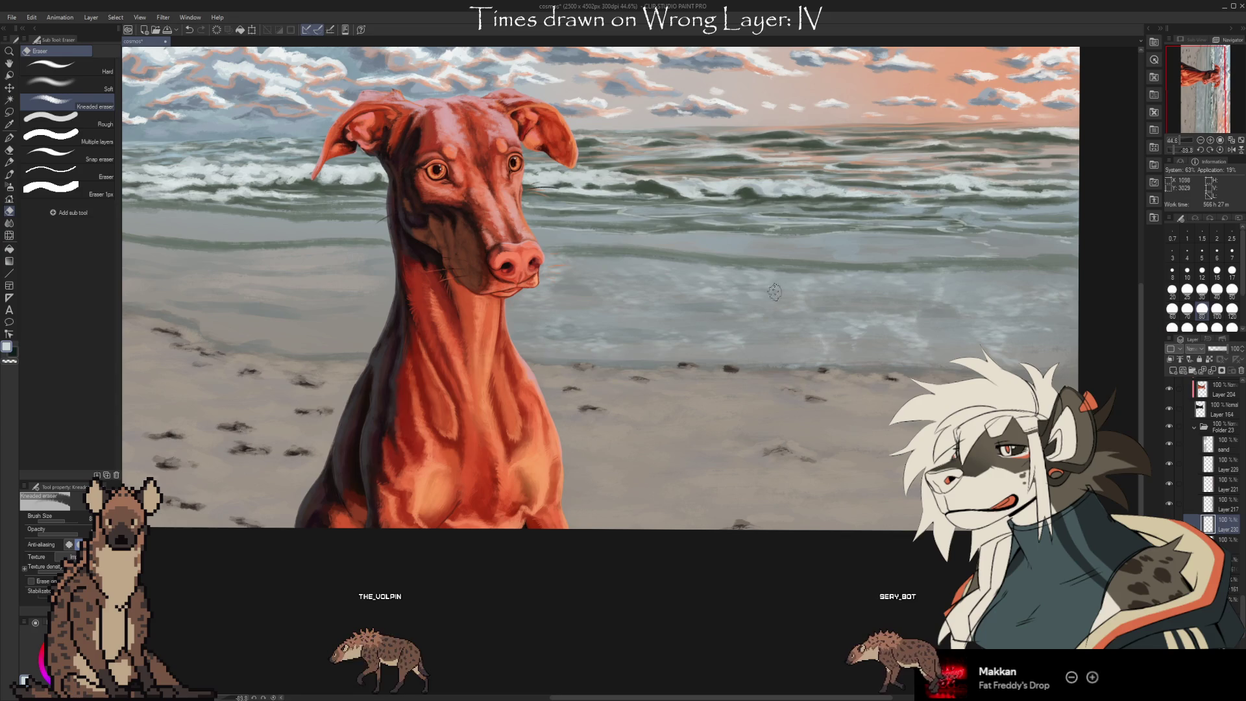
key(b)
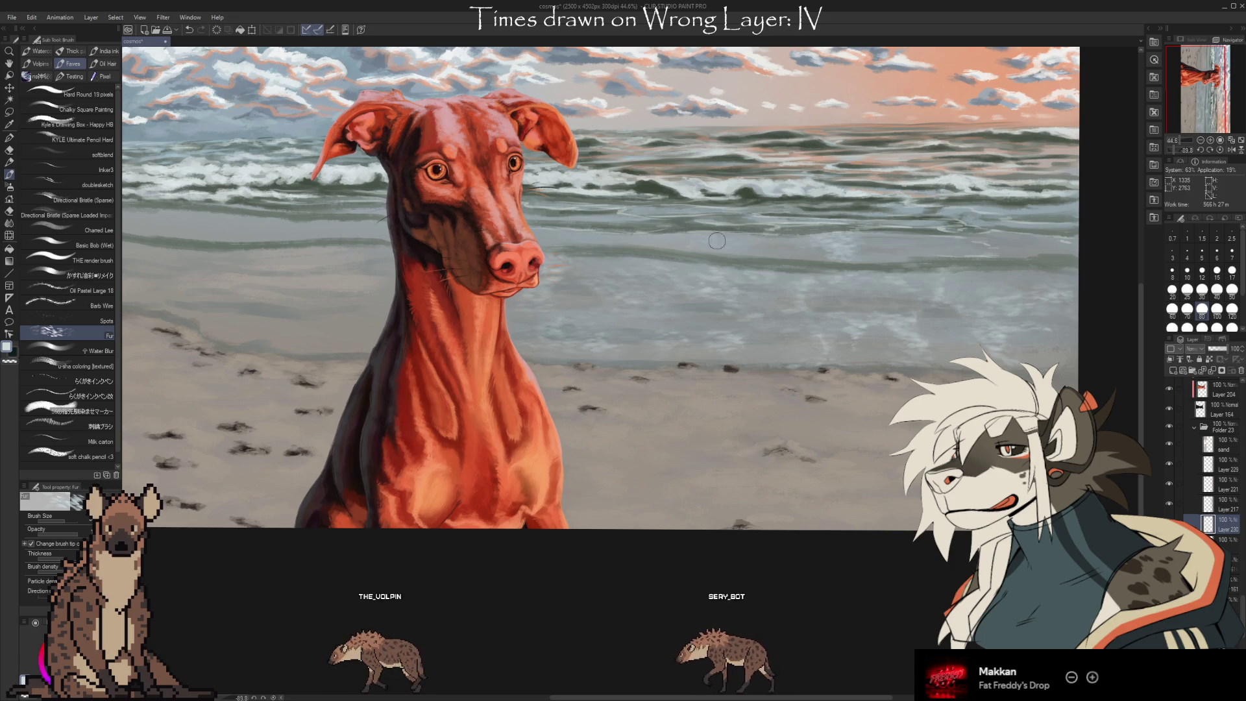
key(e)
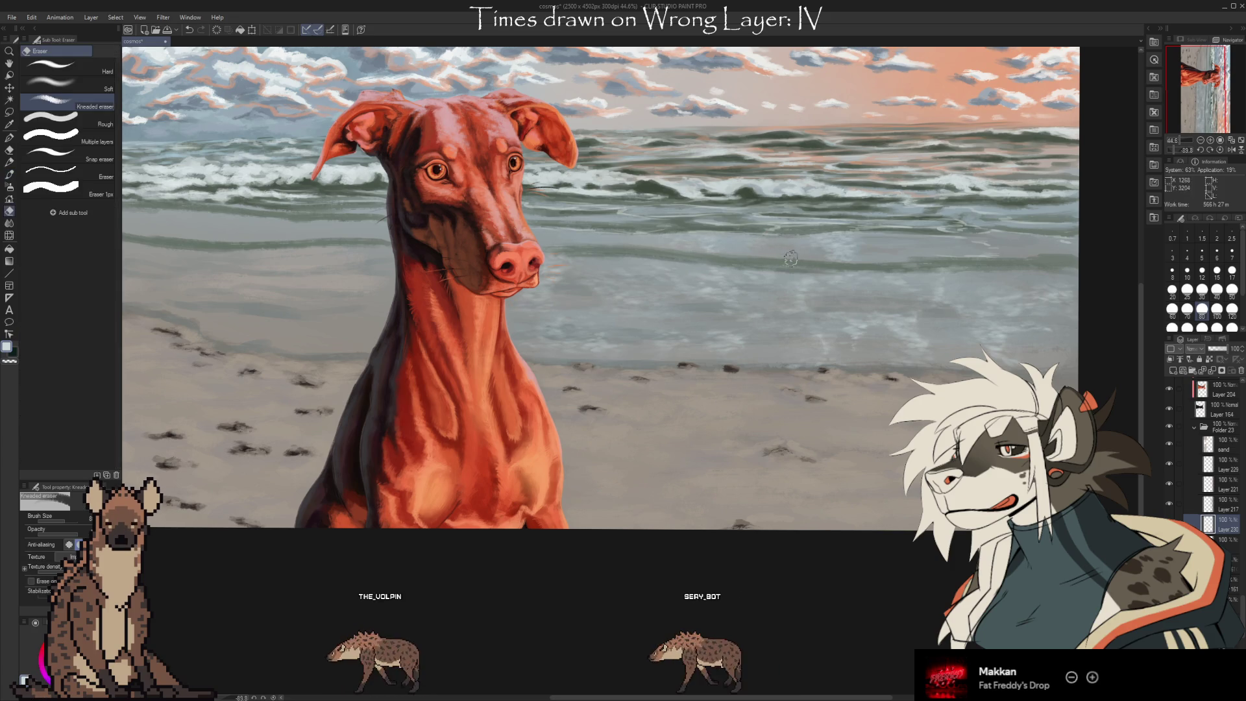
key(b)
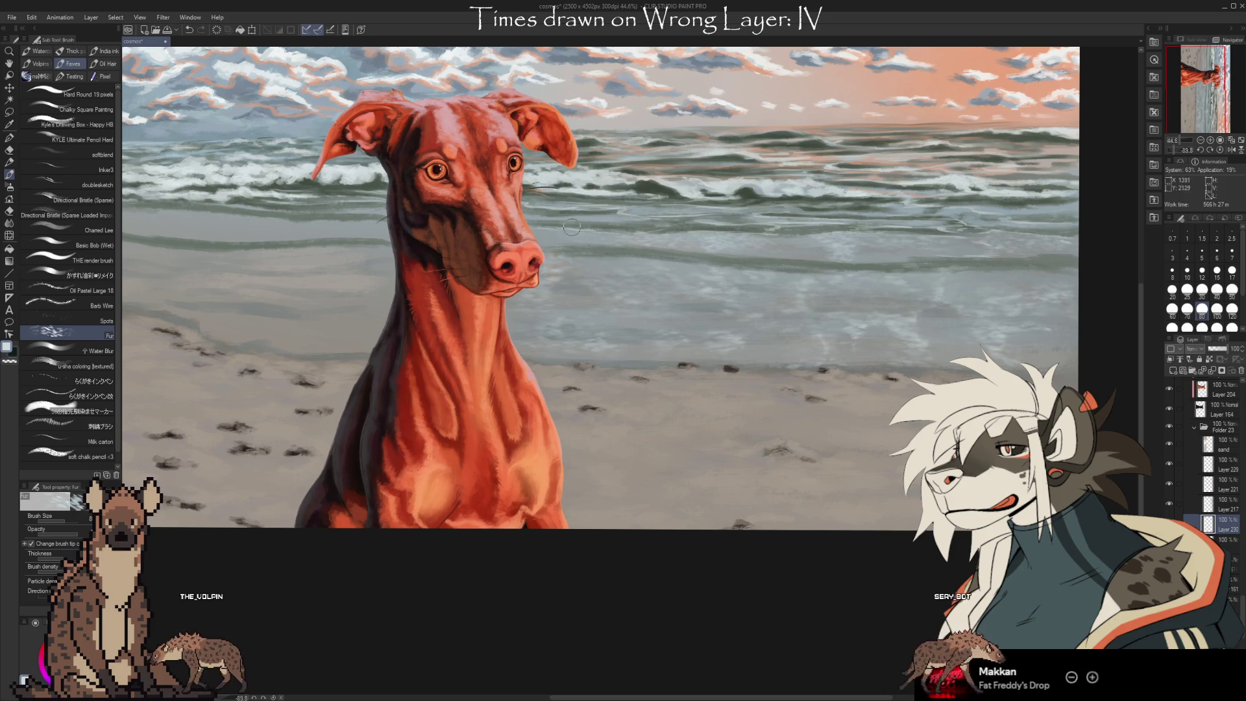
mouse_move(724, 500)
mouse_down()
mouse_move(639, 495)
mouse_move(705, 480)
mouse_move(868, 488)
mouse_move(765, 394)
mouse_up()
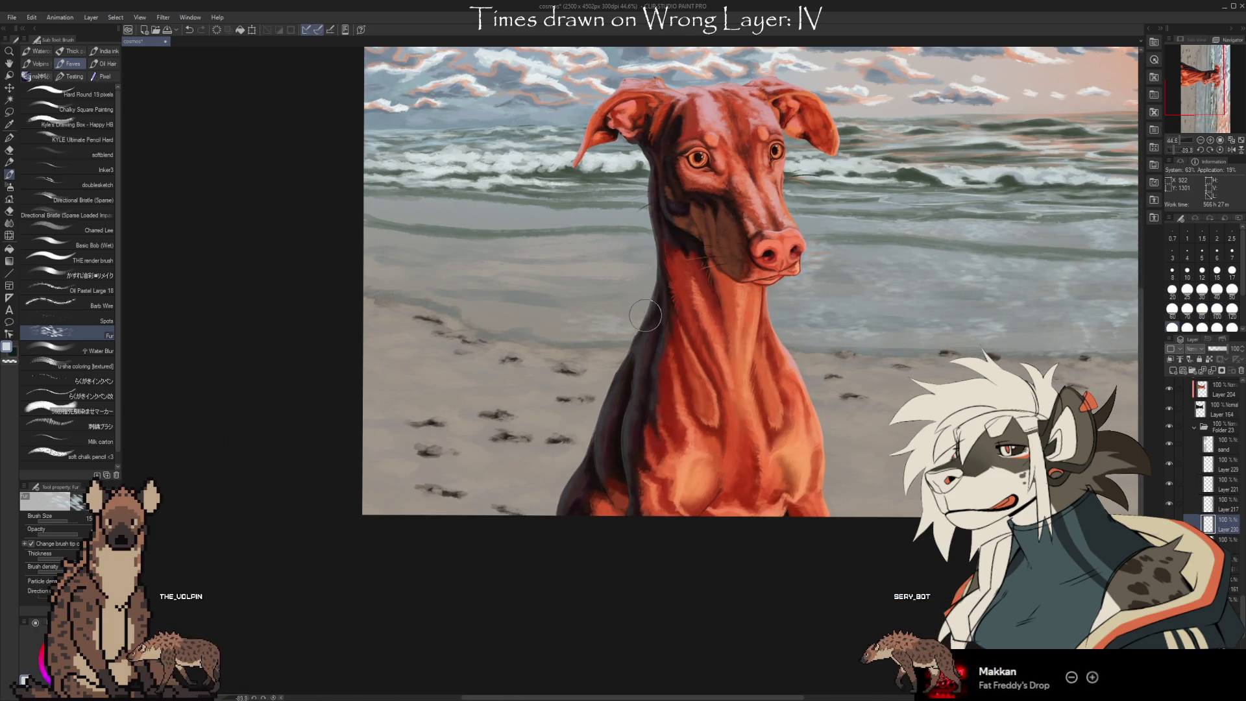
Keep alternating Fur brush and Kneaded eraser to refine the wave foam and smooth the water
key(e)
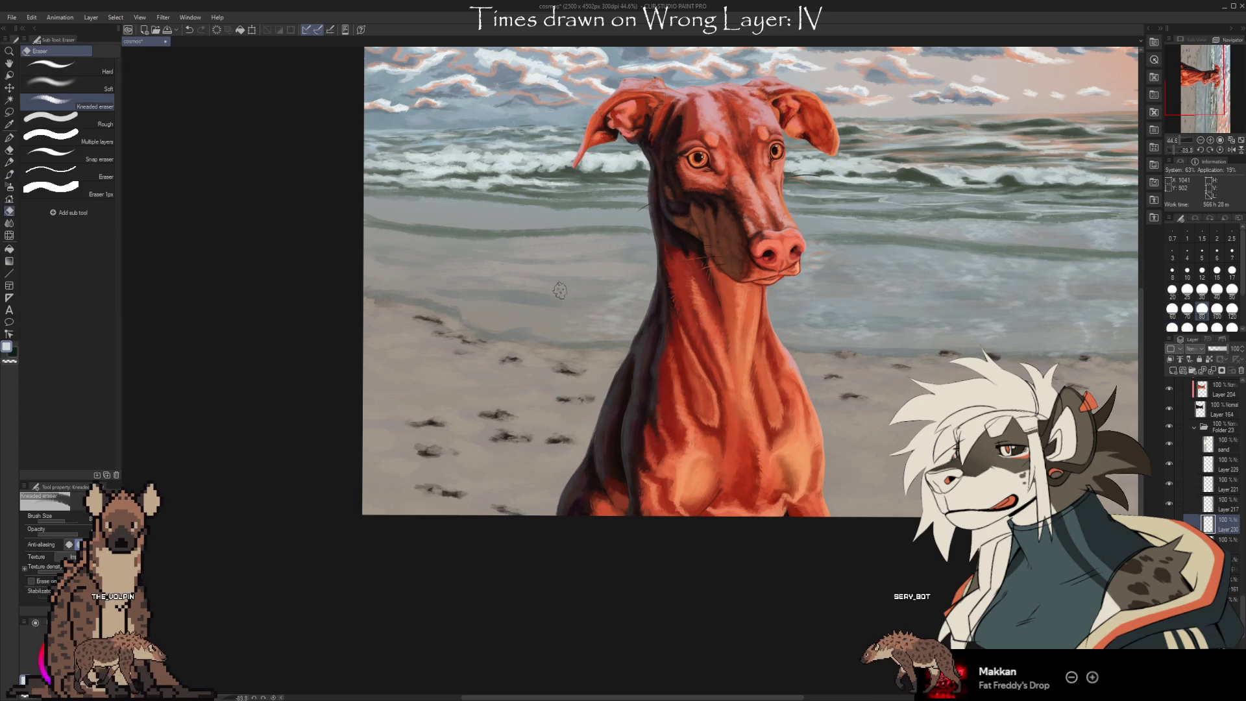
key(b)
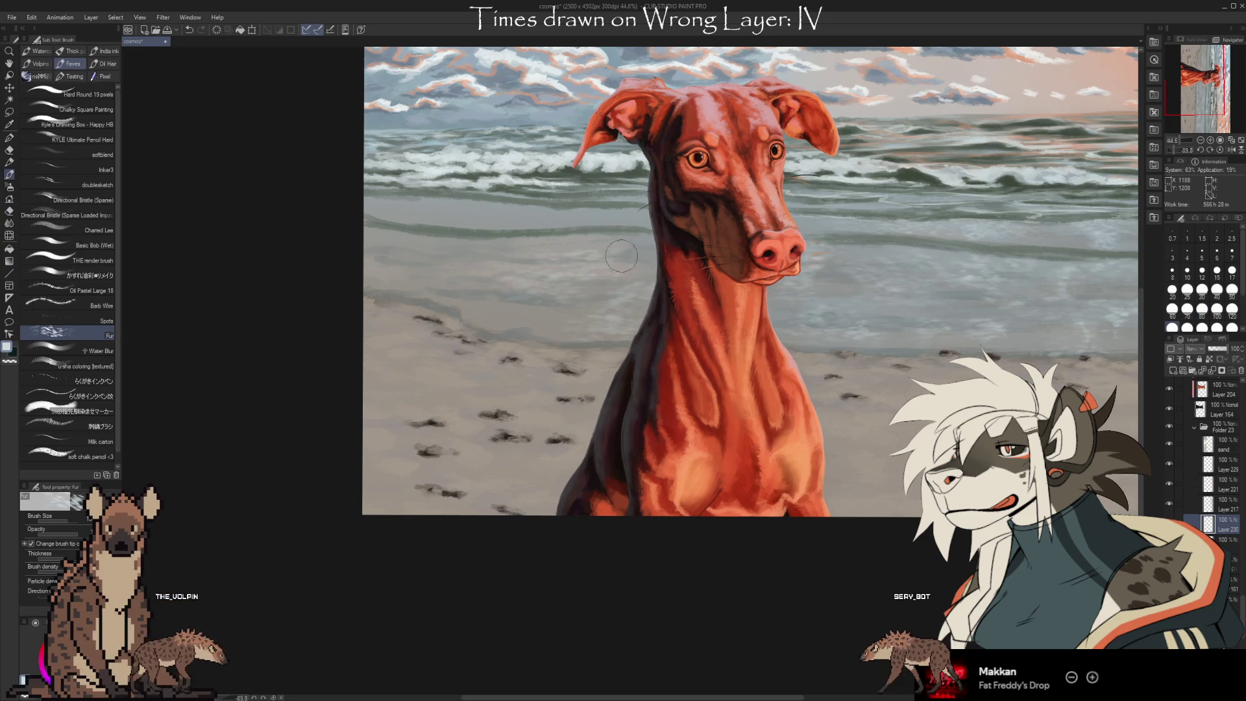
key(e)
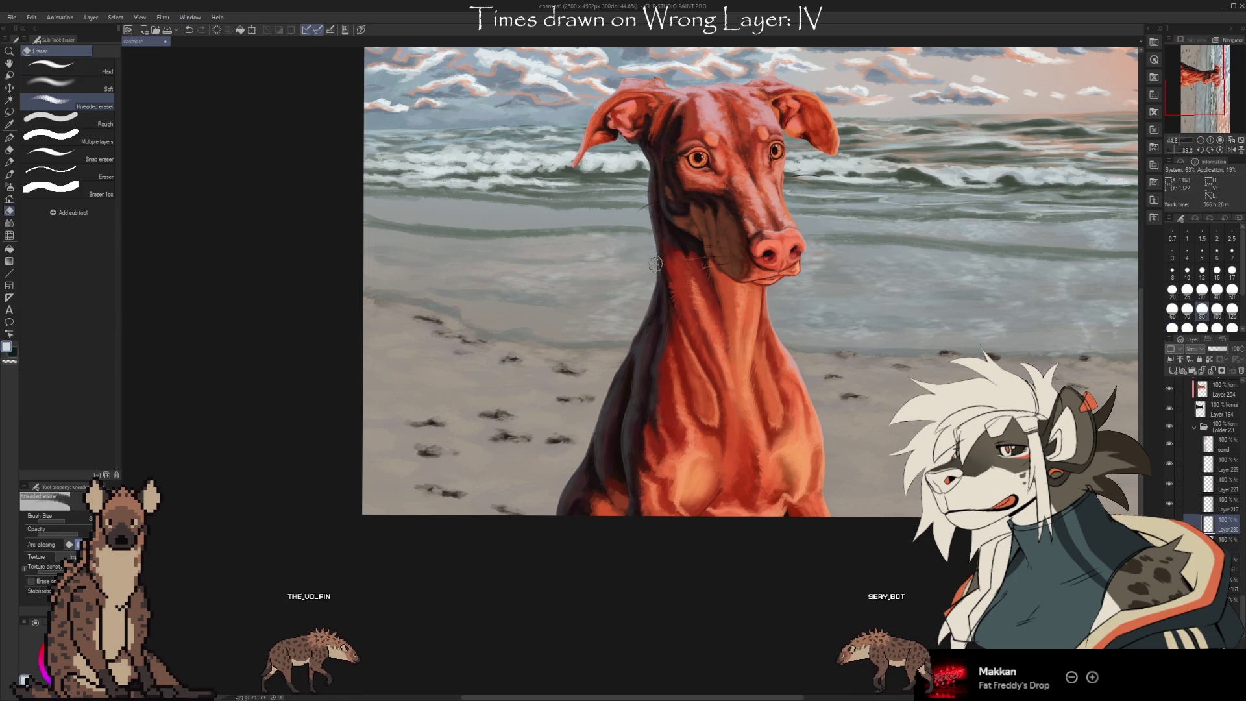
key(b)
key(e)
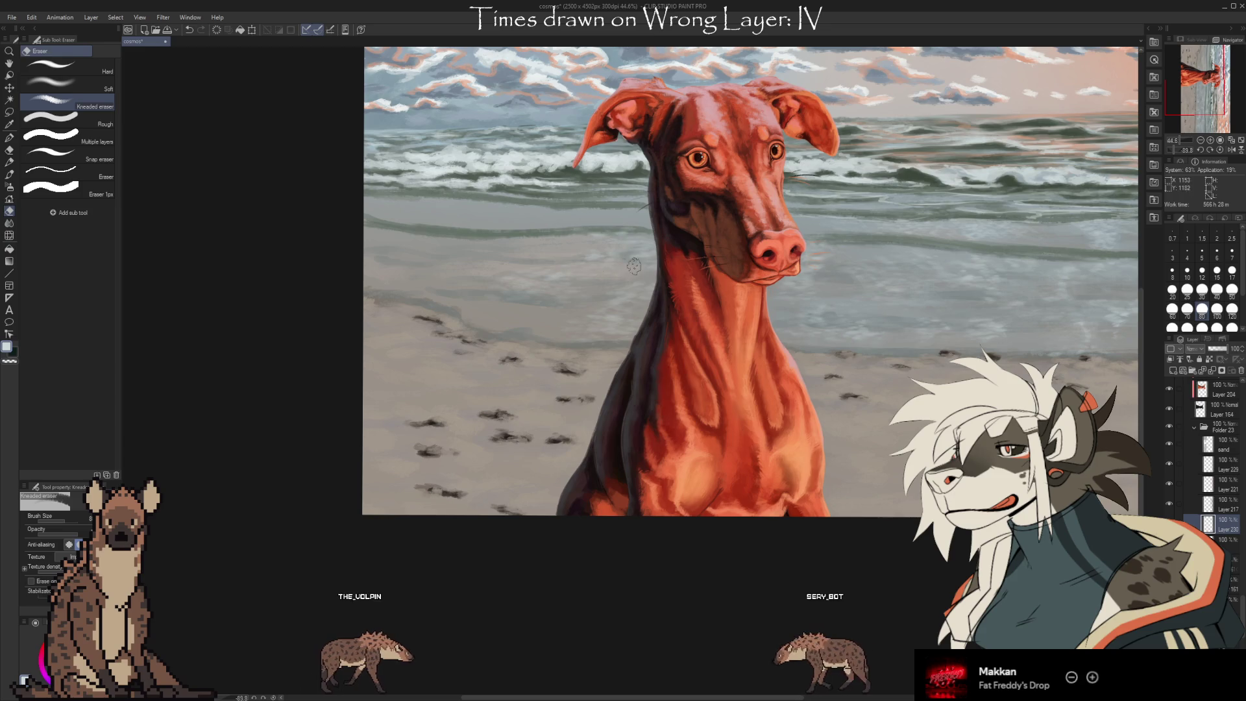
key(b)
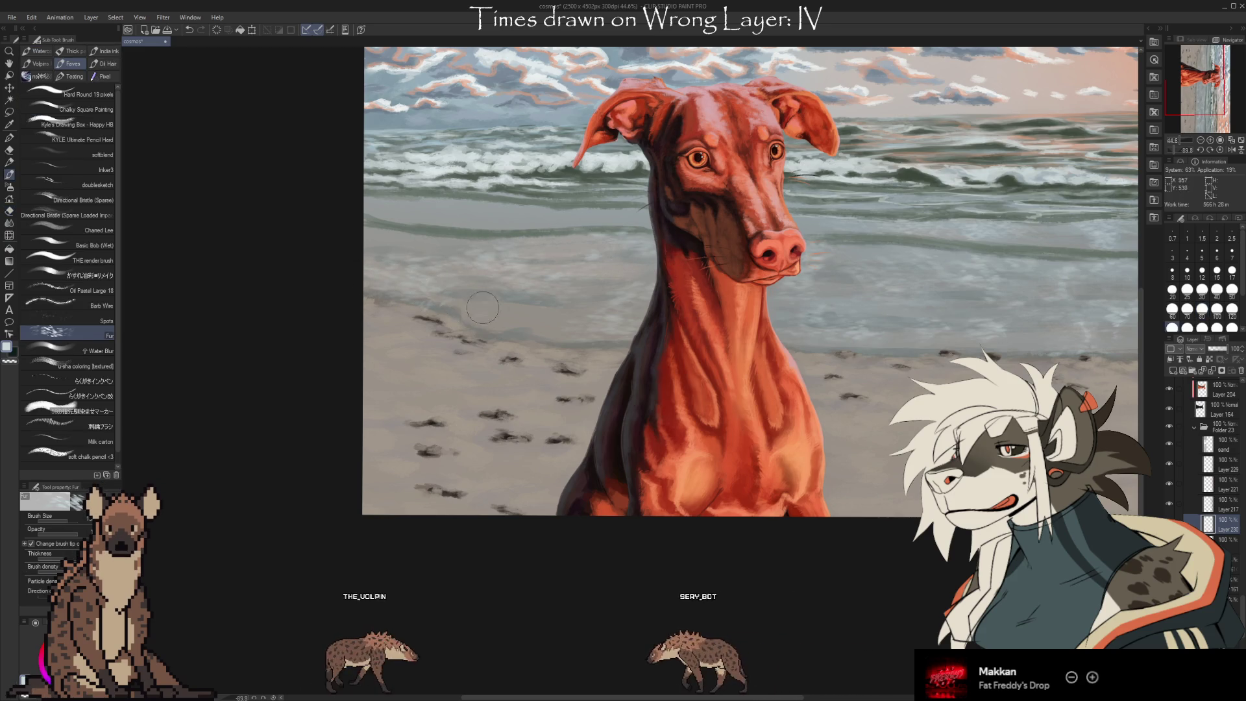
key(e)
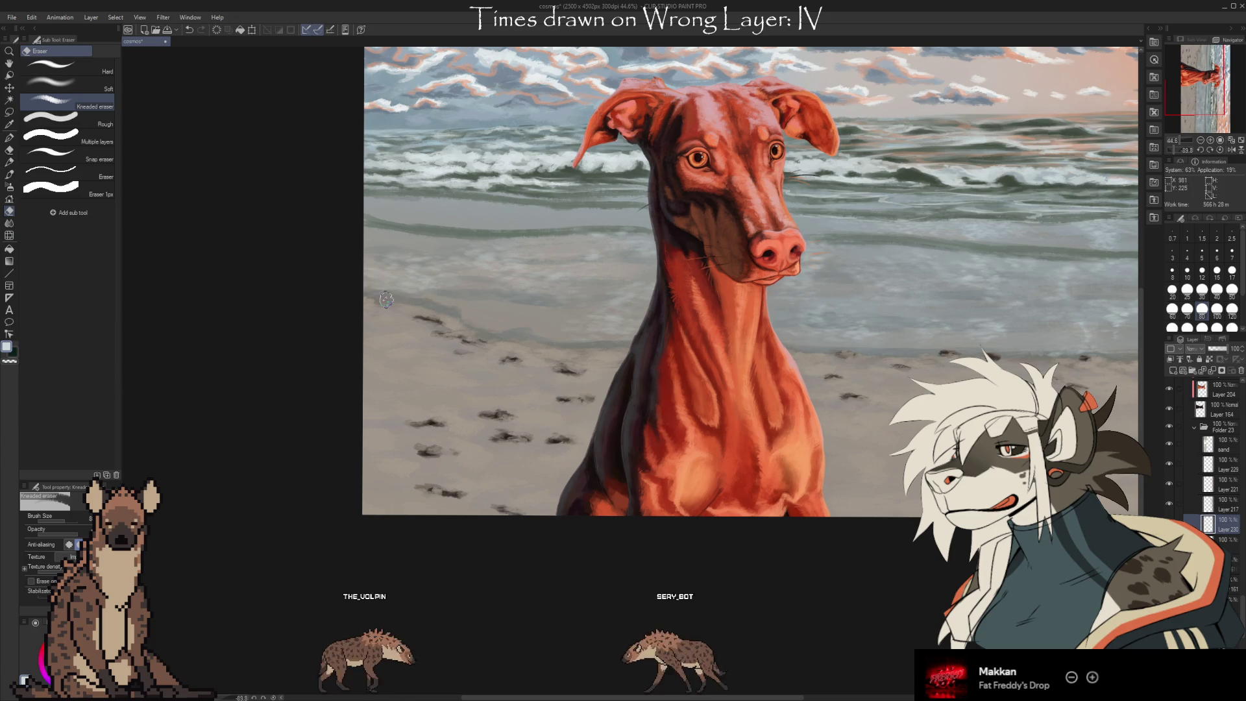
key(b)
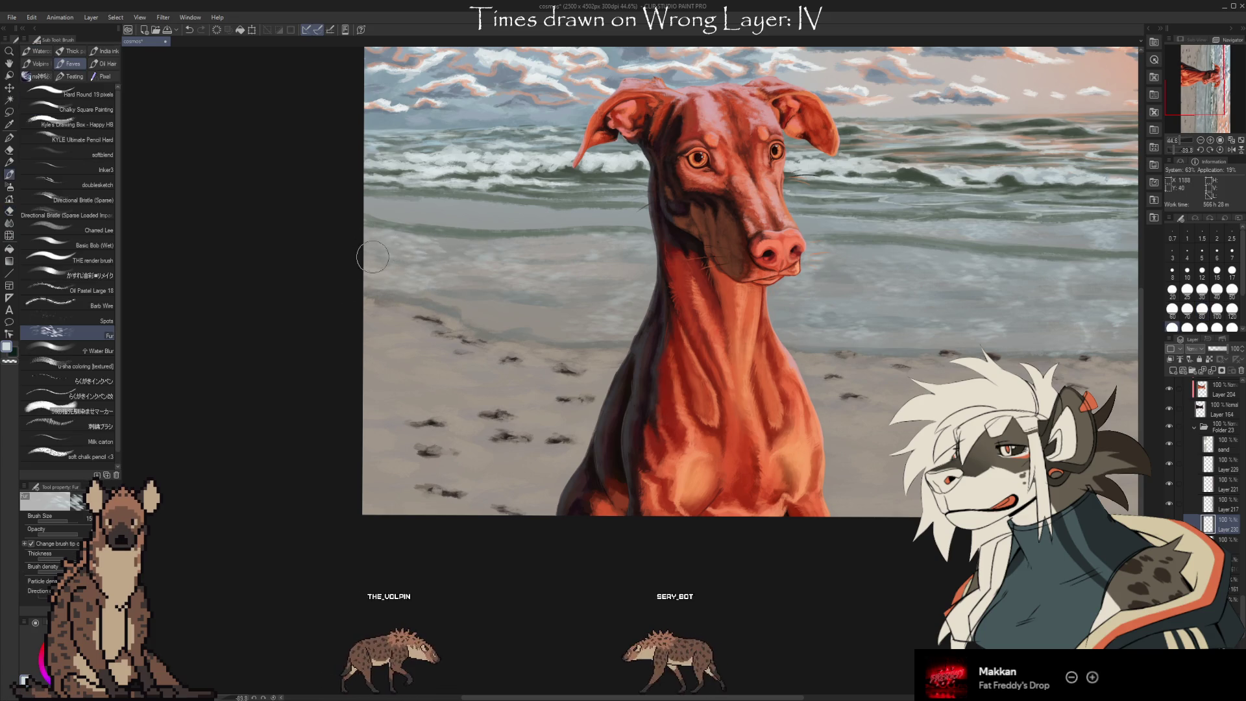
key(e)
key(b)
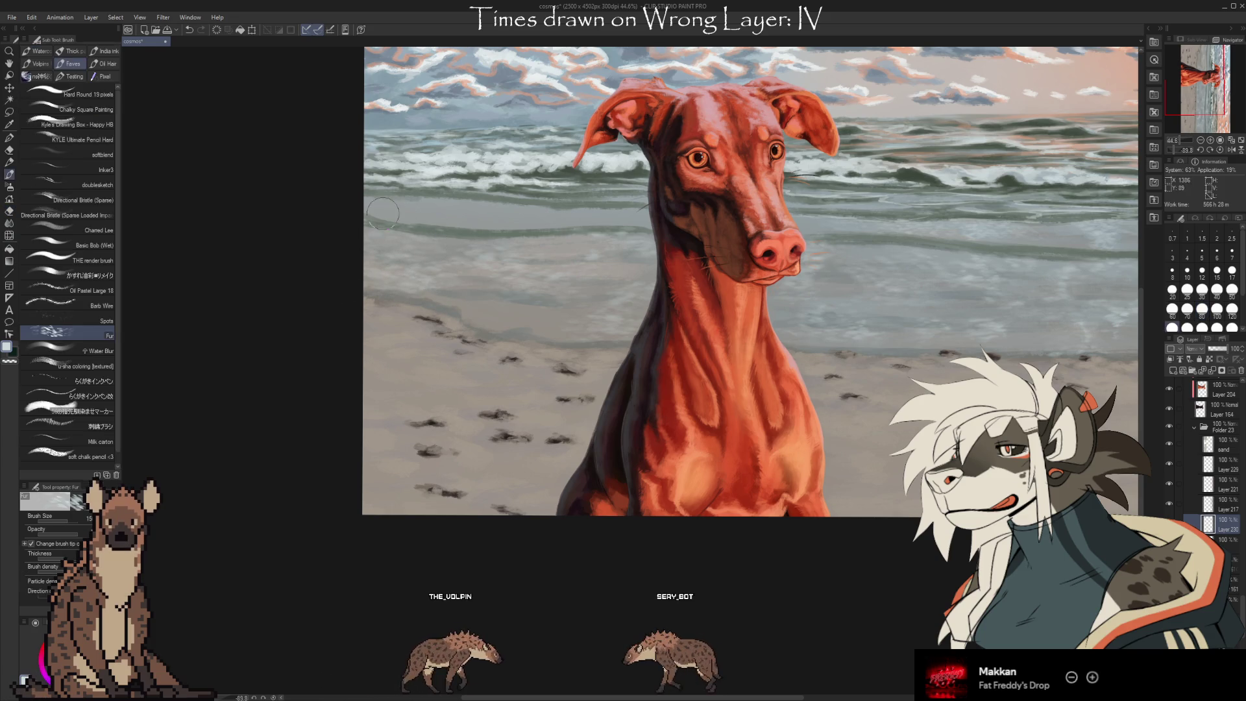
key(e)
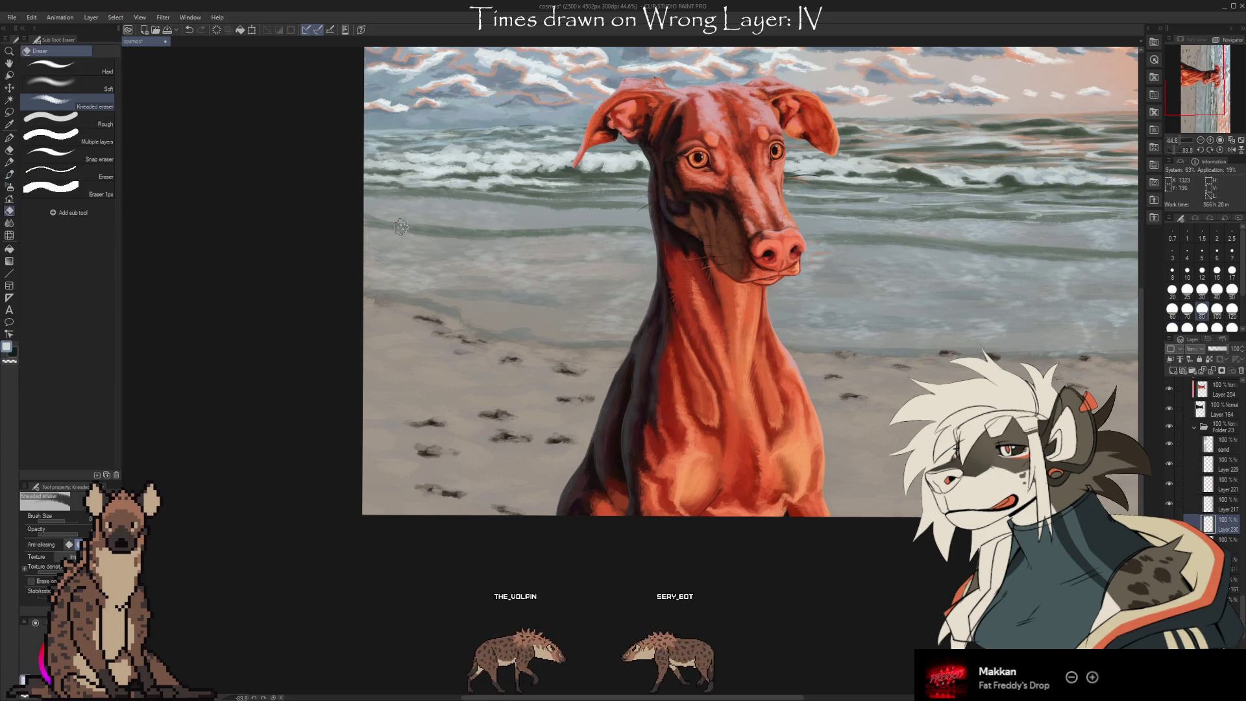
key(b)
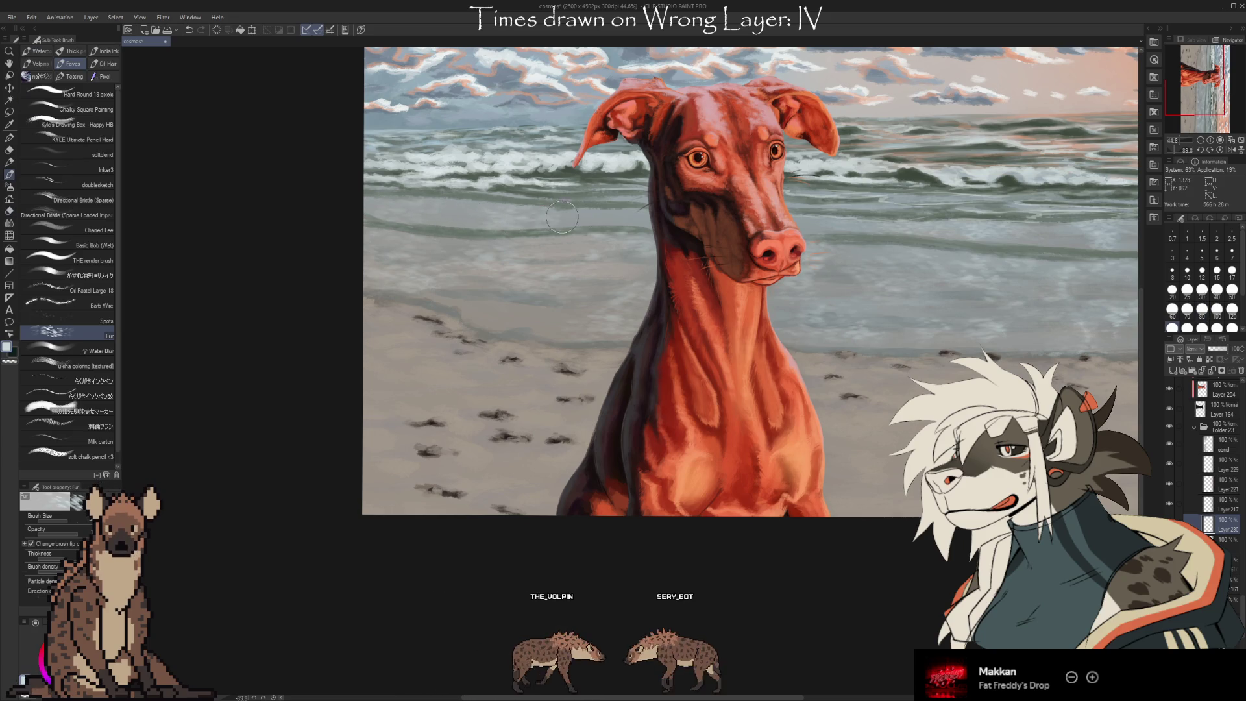
key(e)
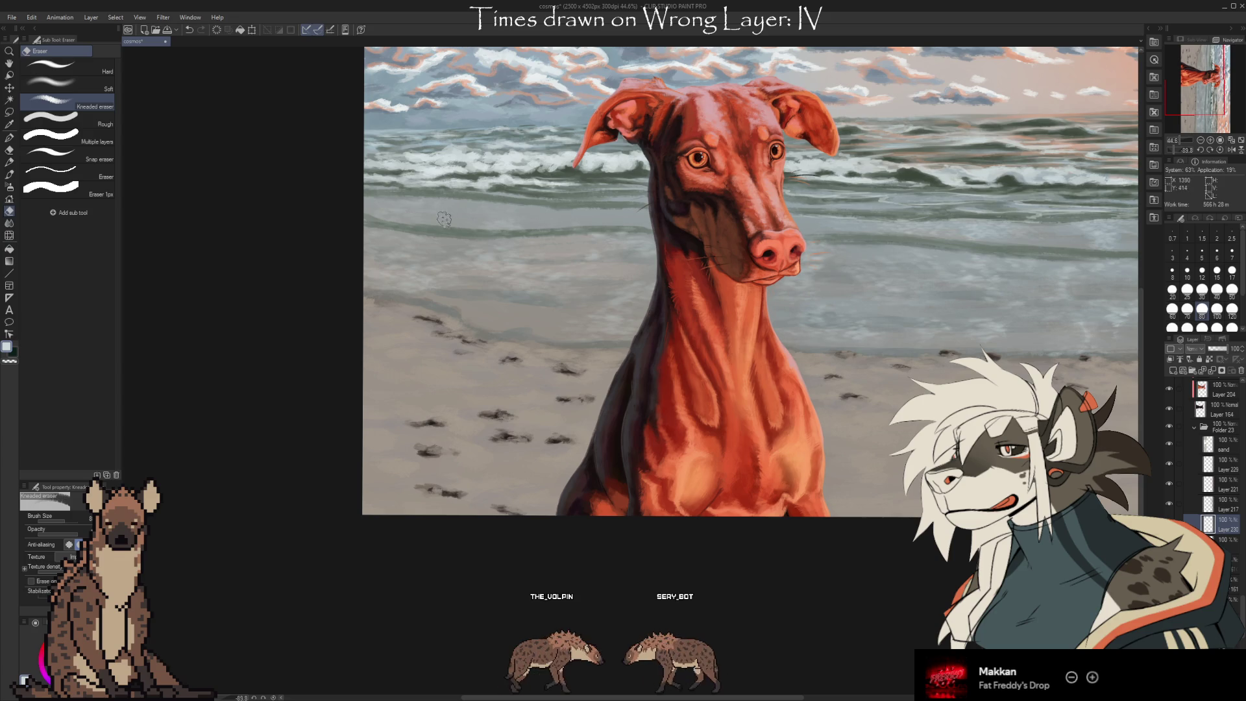
key(b)
key(e)
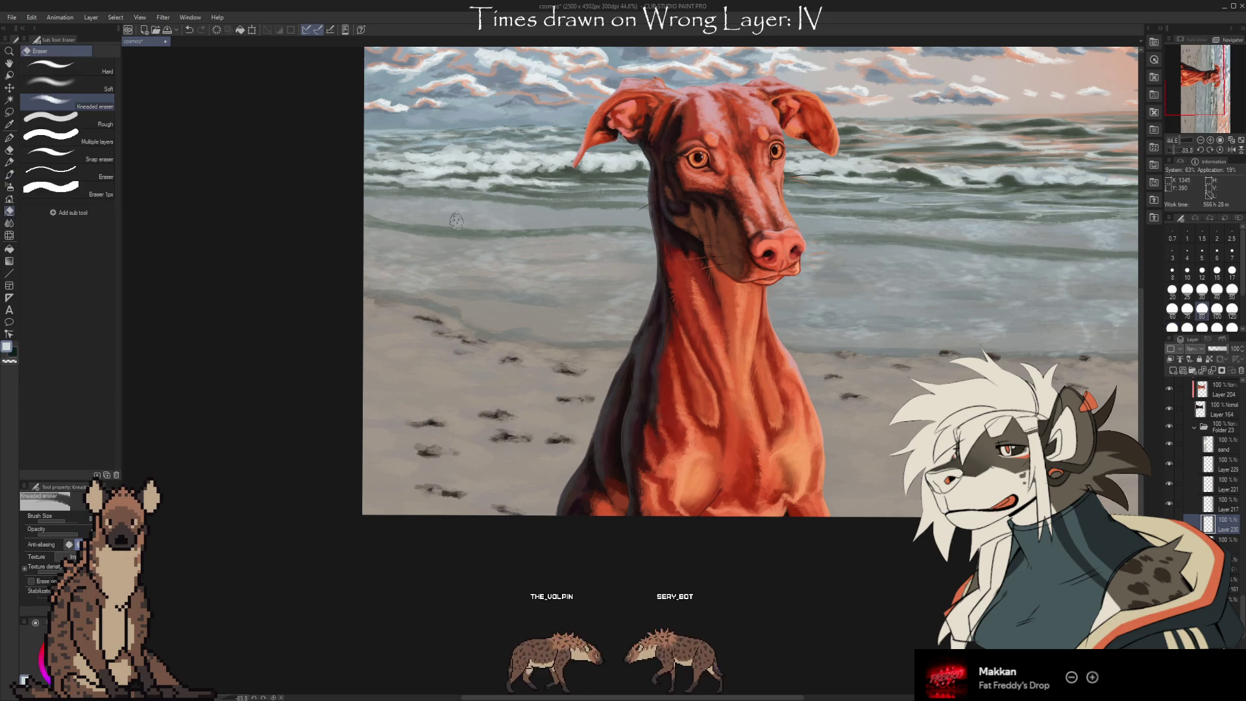
key(b)
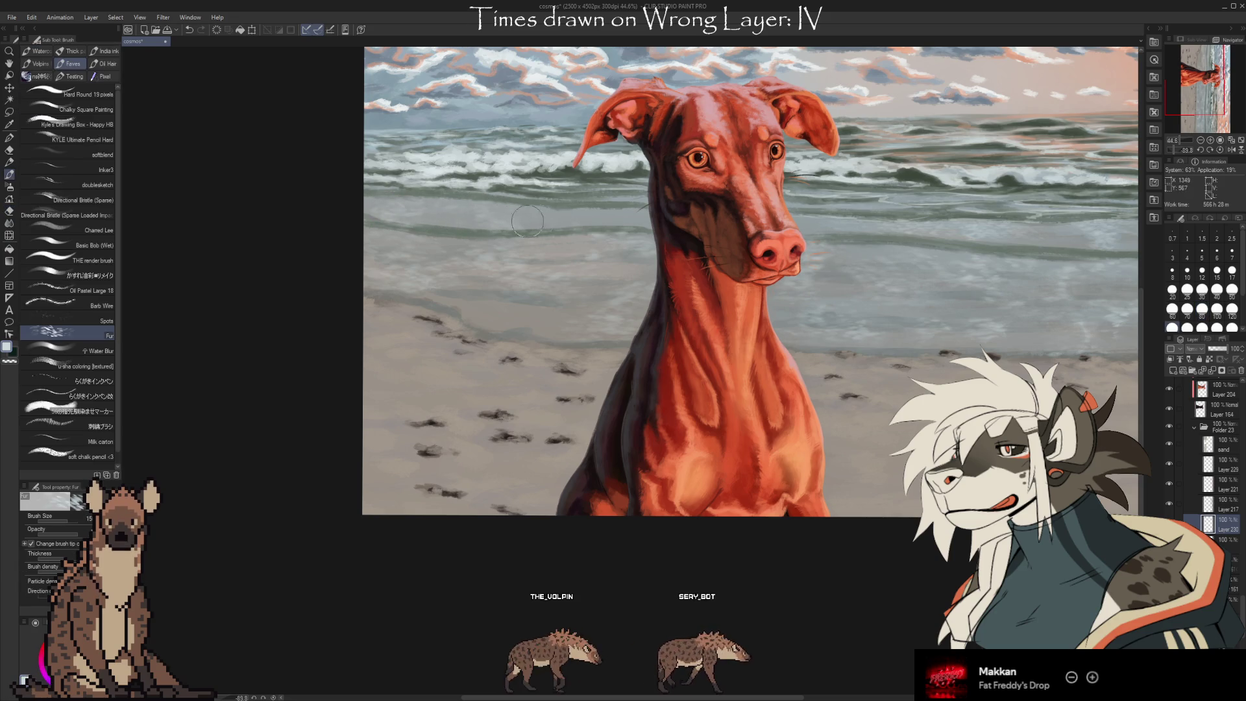
Shrink the brush two sizes for finer white foam detail on the waves
key(bracketleft)
key(bracketleft)
key(bracketleft)
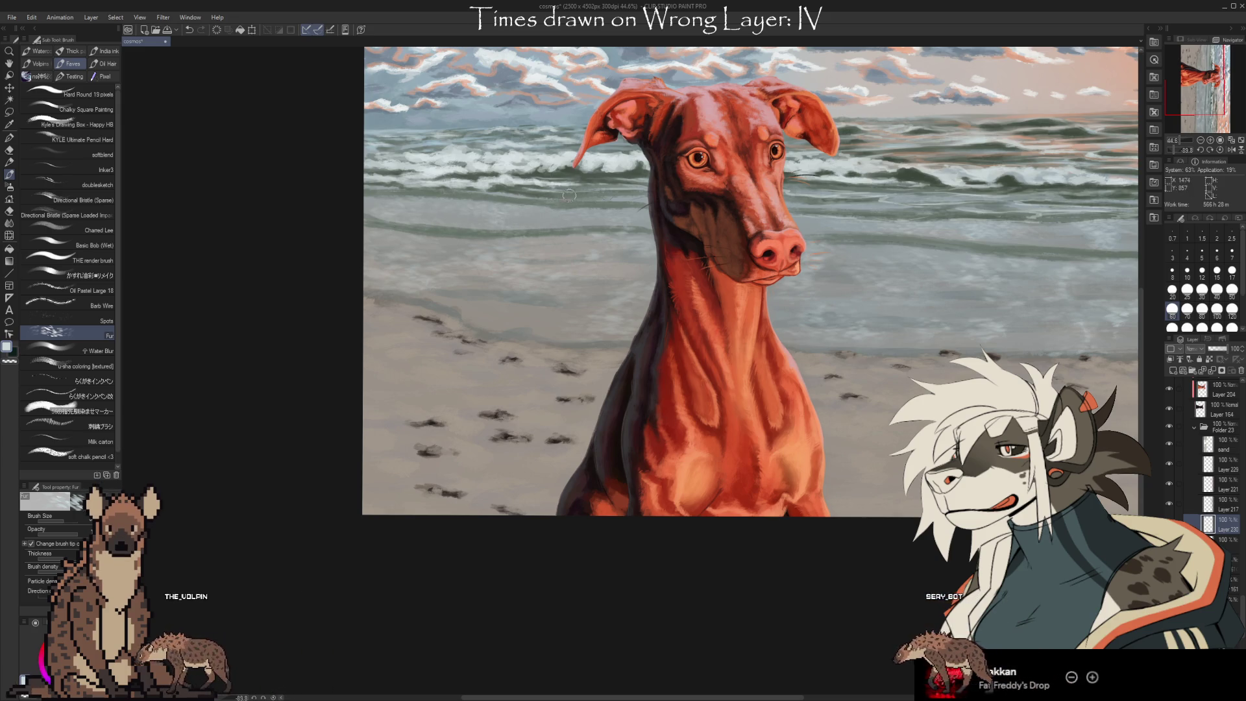
key(bracketleft)
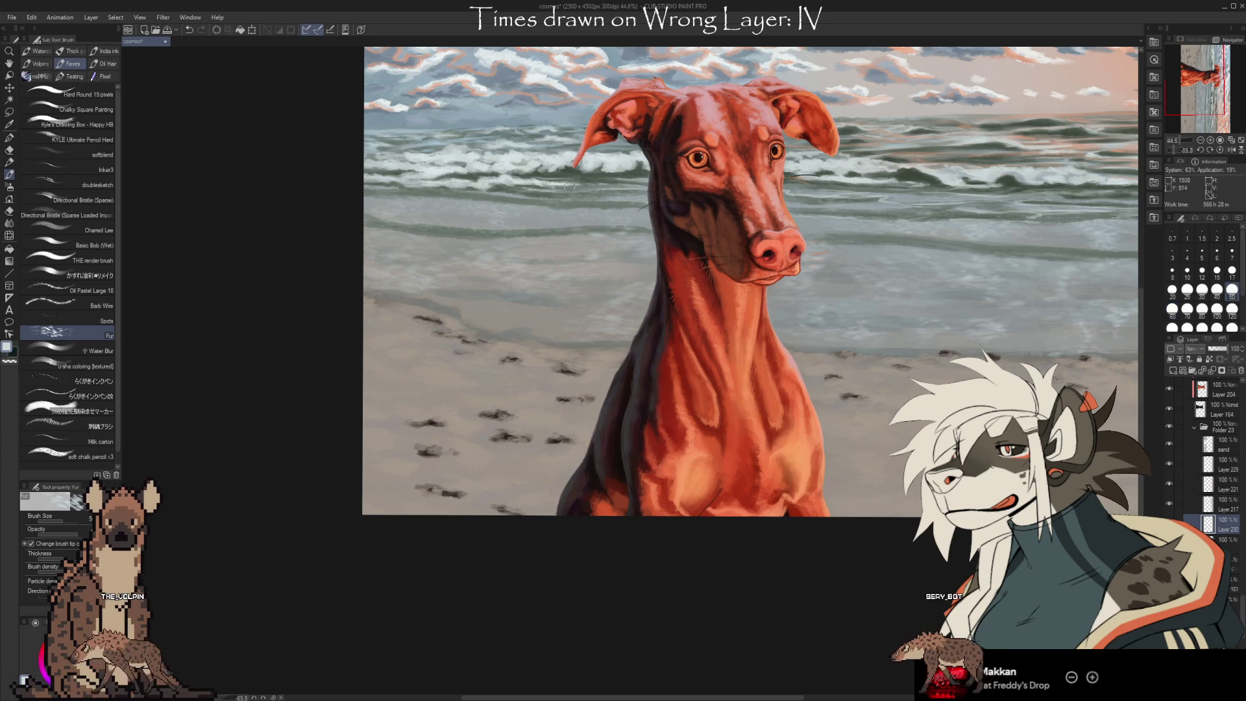
mouse_move(1121, 474)
mouse_down()
mouse_move(994, 447)
mouse_move(843, 454)
mouse_move(918, 444)
mouse_move(910, 436)
mouse_up()
Switch to THE render brush with a sampled wet-sand colour on a different layer
drag(804, 424, 786, 428)
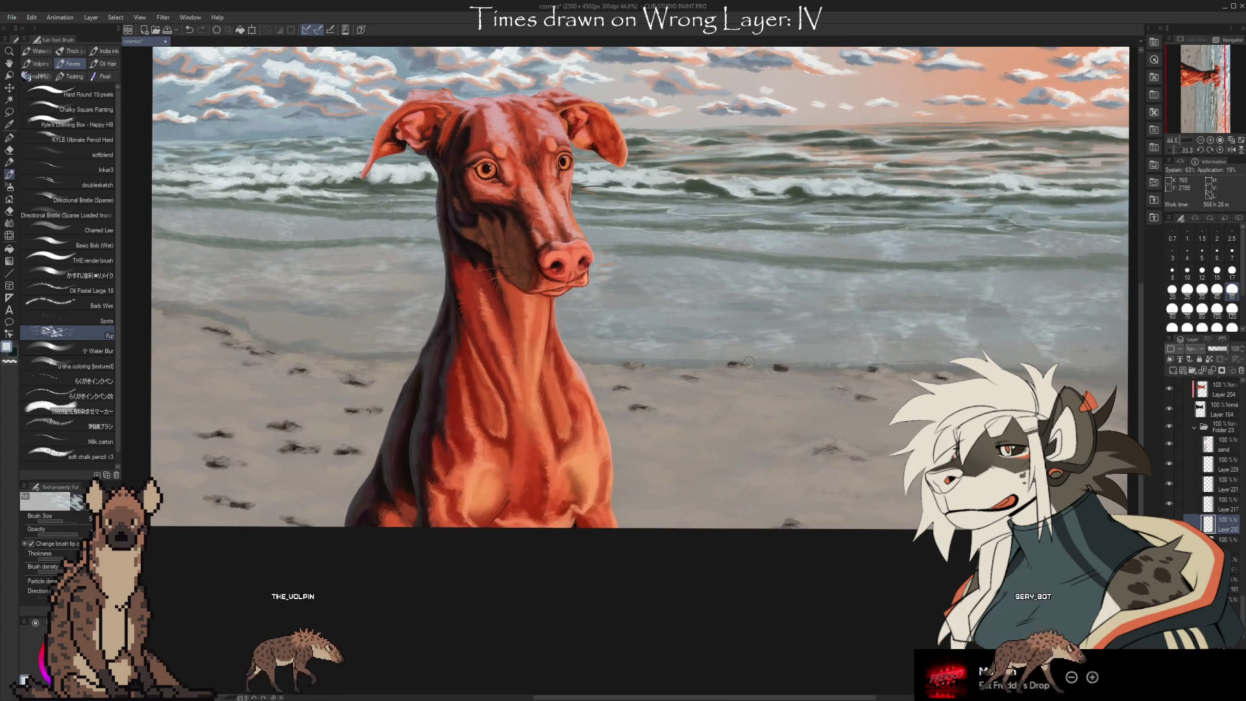
alt+click(701, 333)
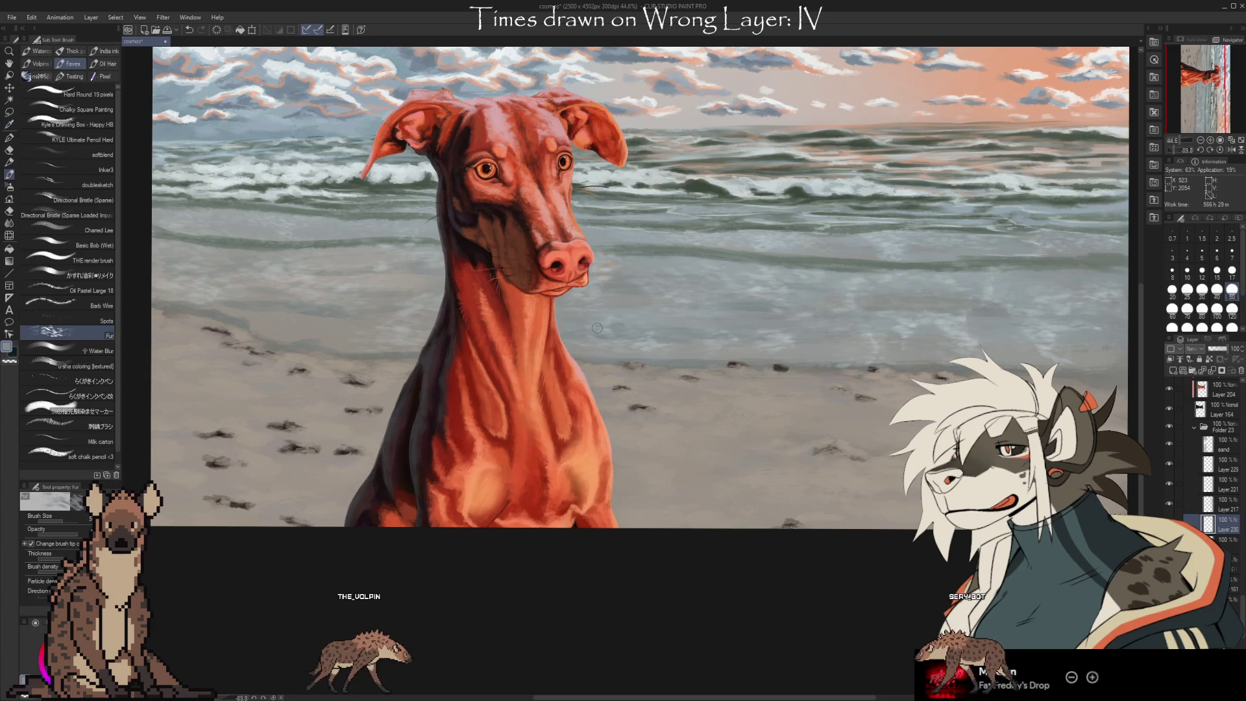
click(104, 260)
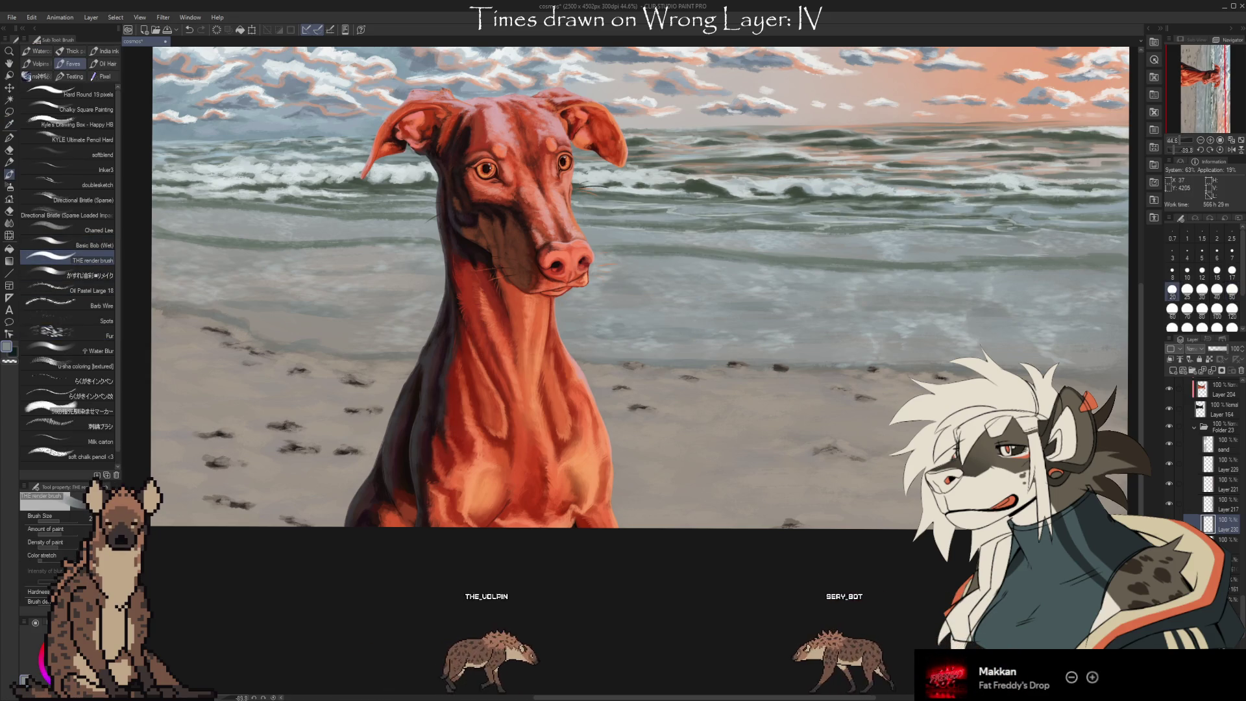
click(1225, 500)
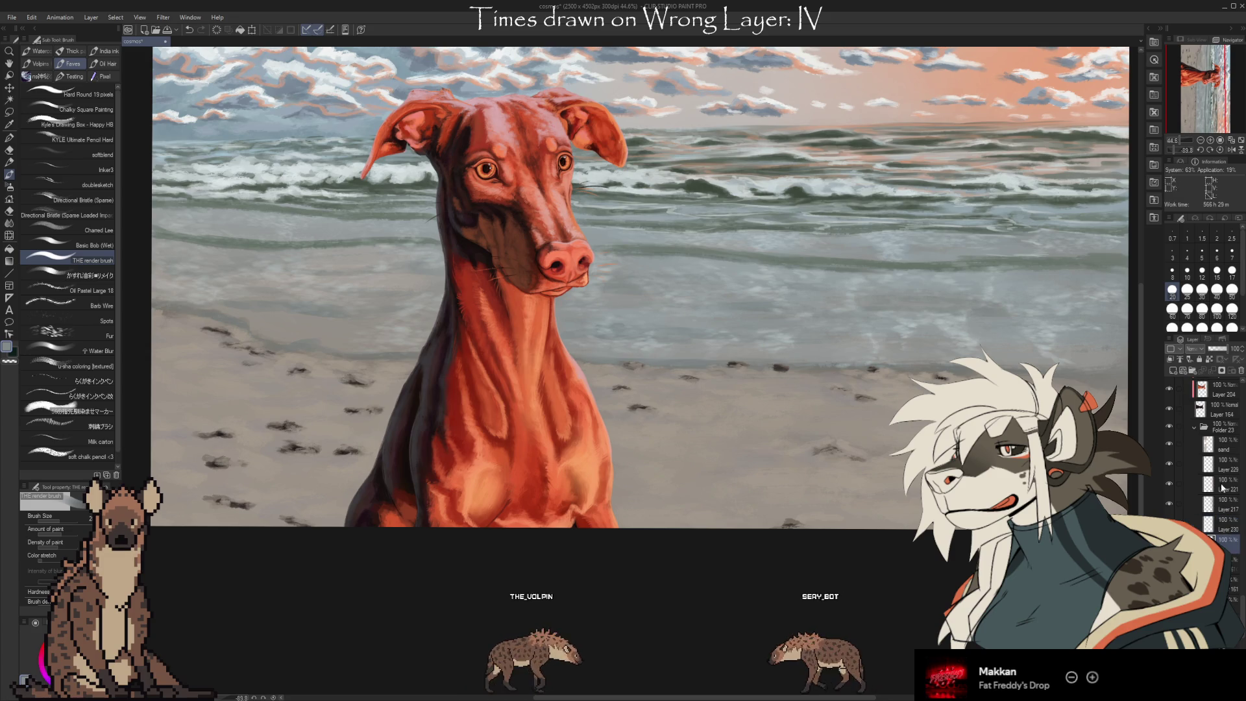
Sample waterline and beach sand colours and blend them over the wet sand band
key(i)
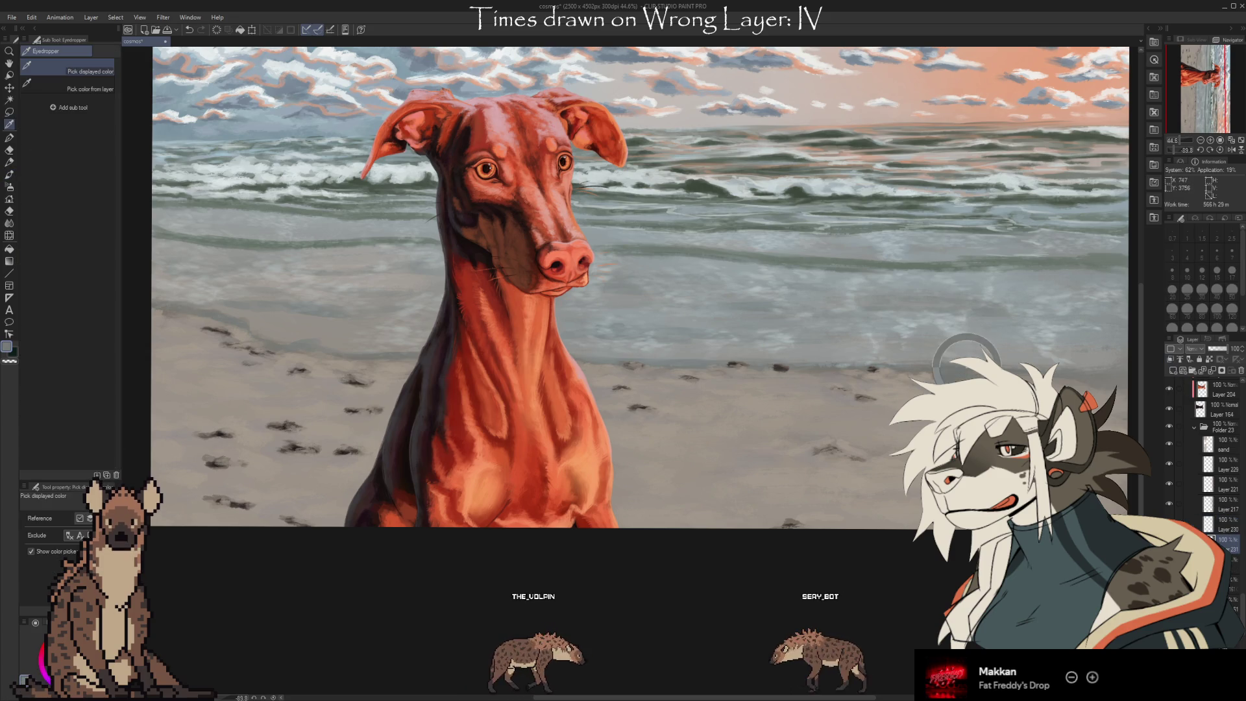
click(686, 363)
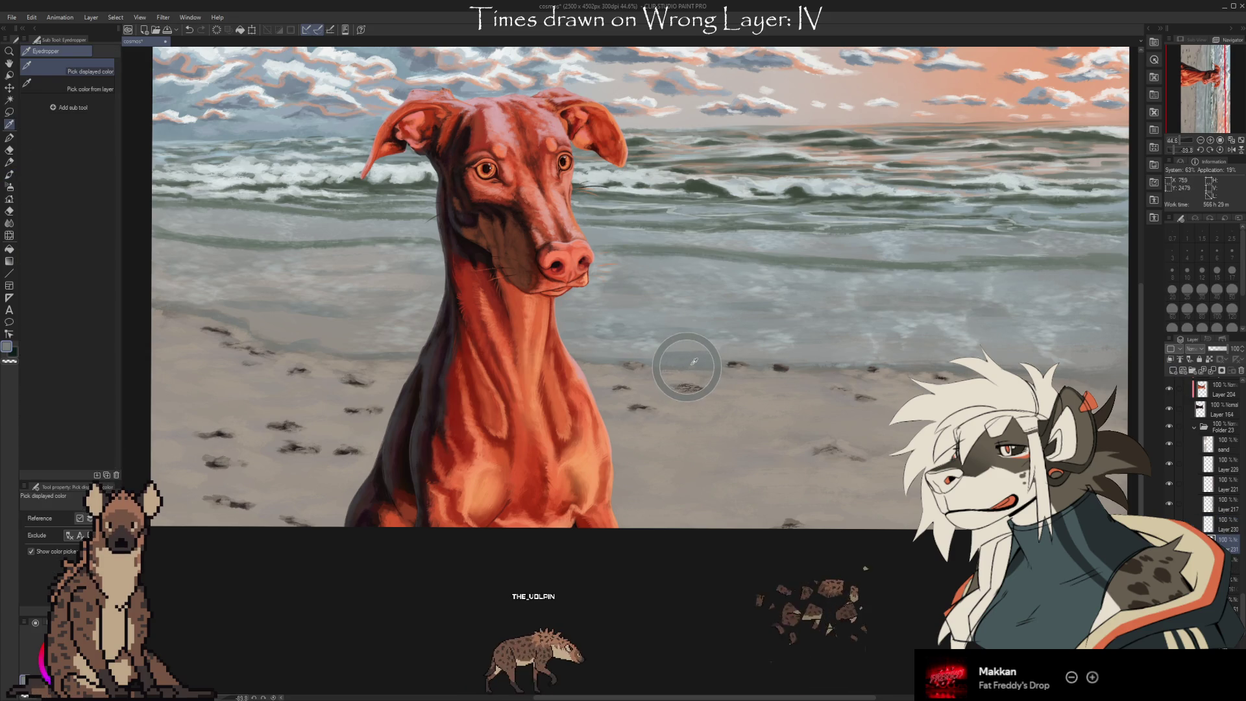
key(b)
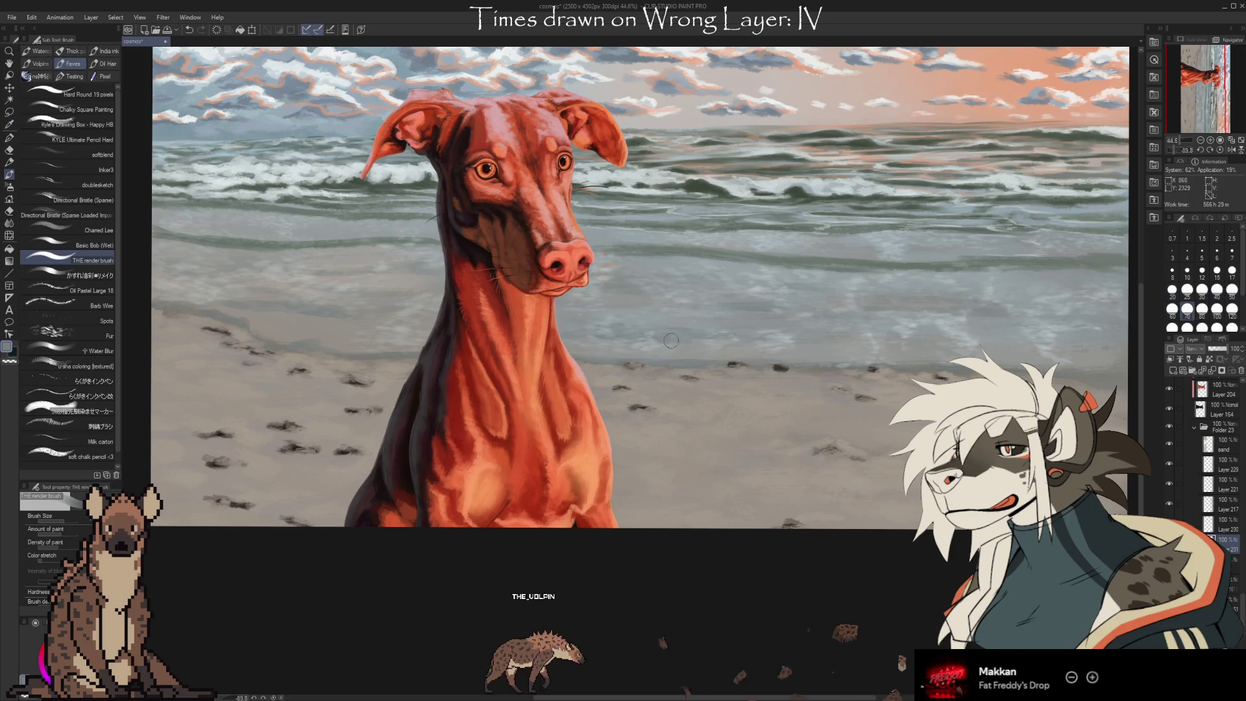
key(i)
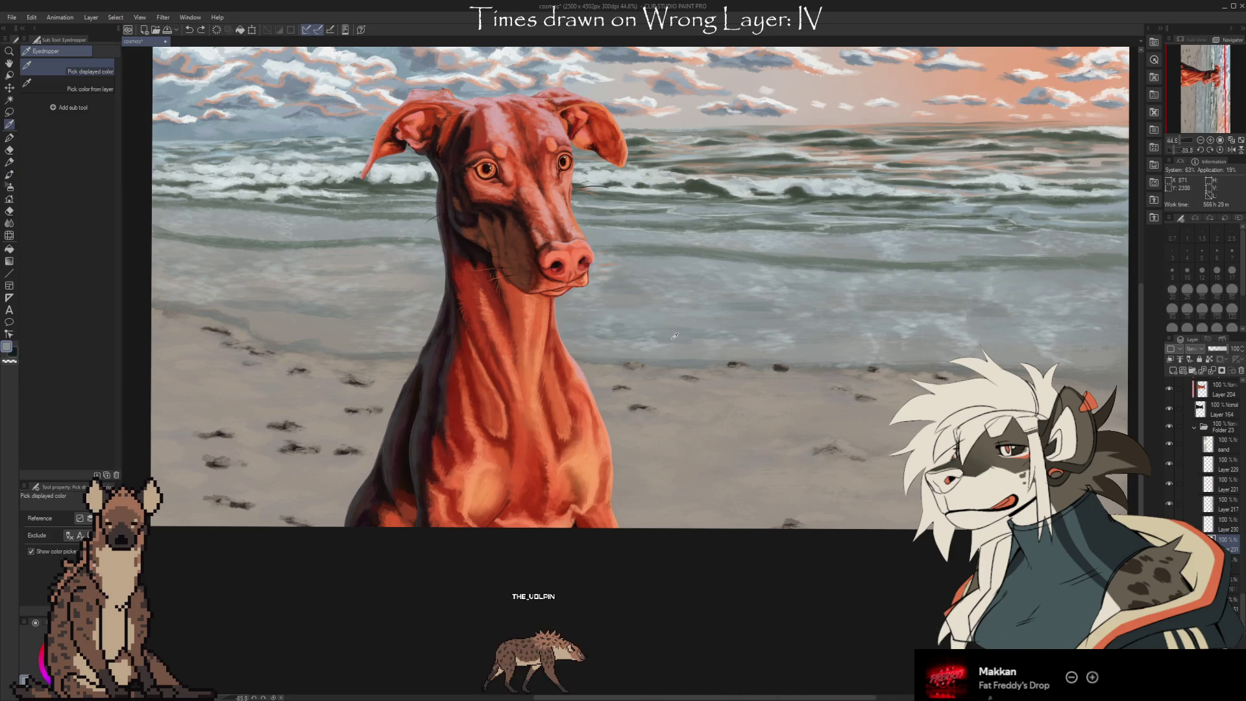
click(620, 321)
key(b)
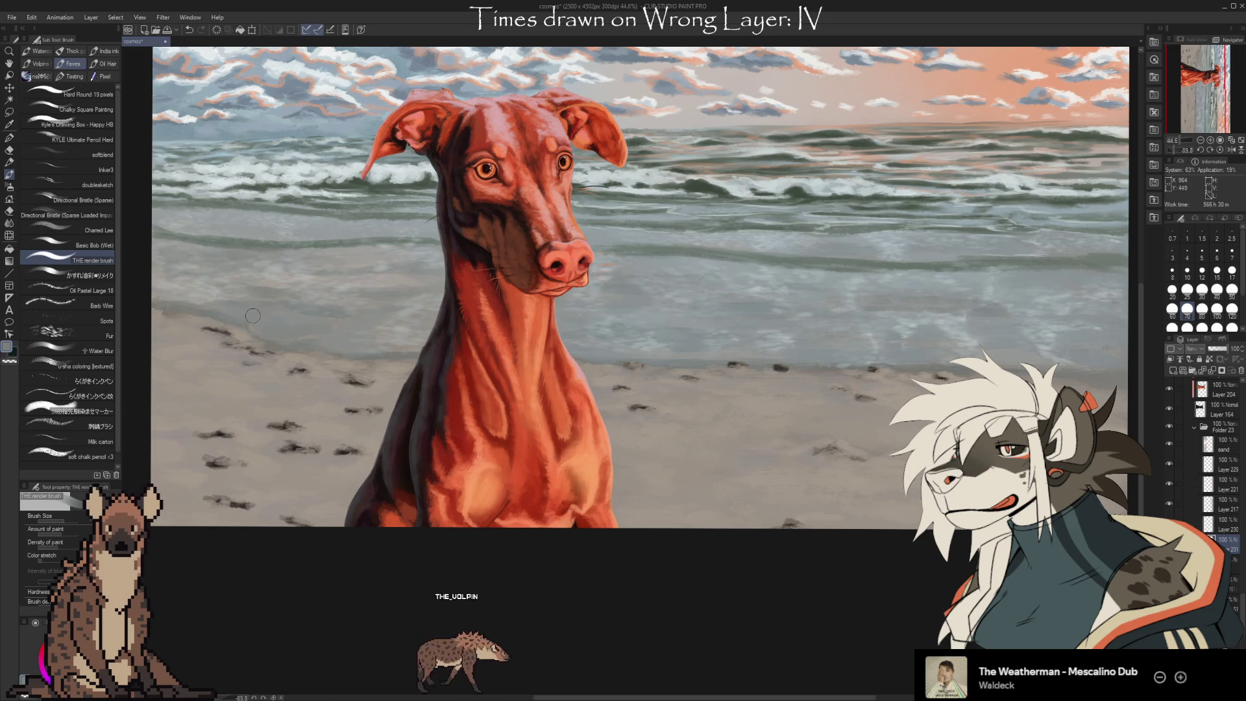
key(i)
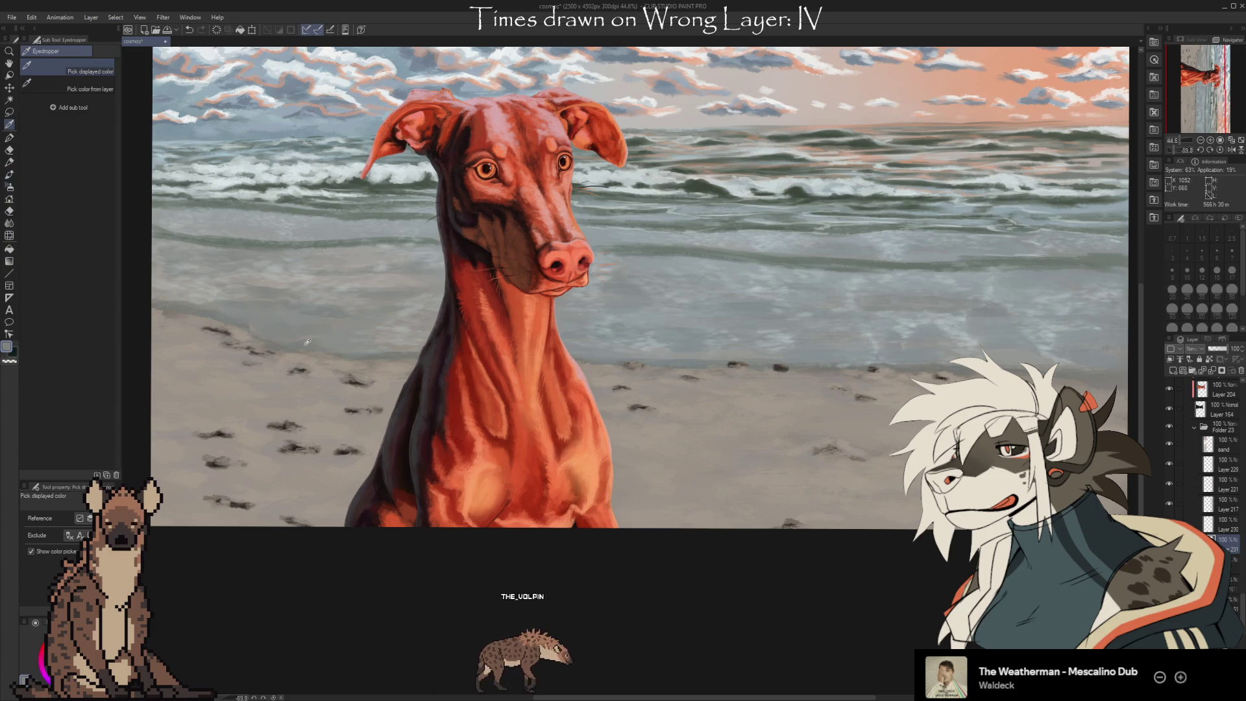
Keep sampling sand colours and blending the left shoreline with THE render brush, erasing where needed
key(b)
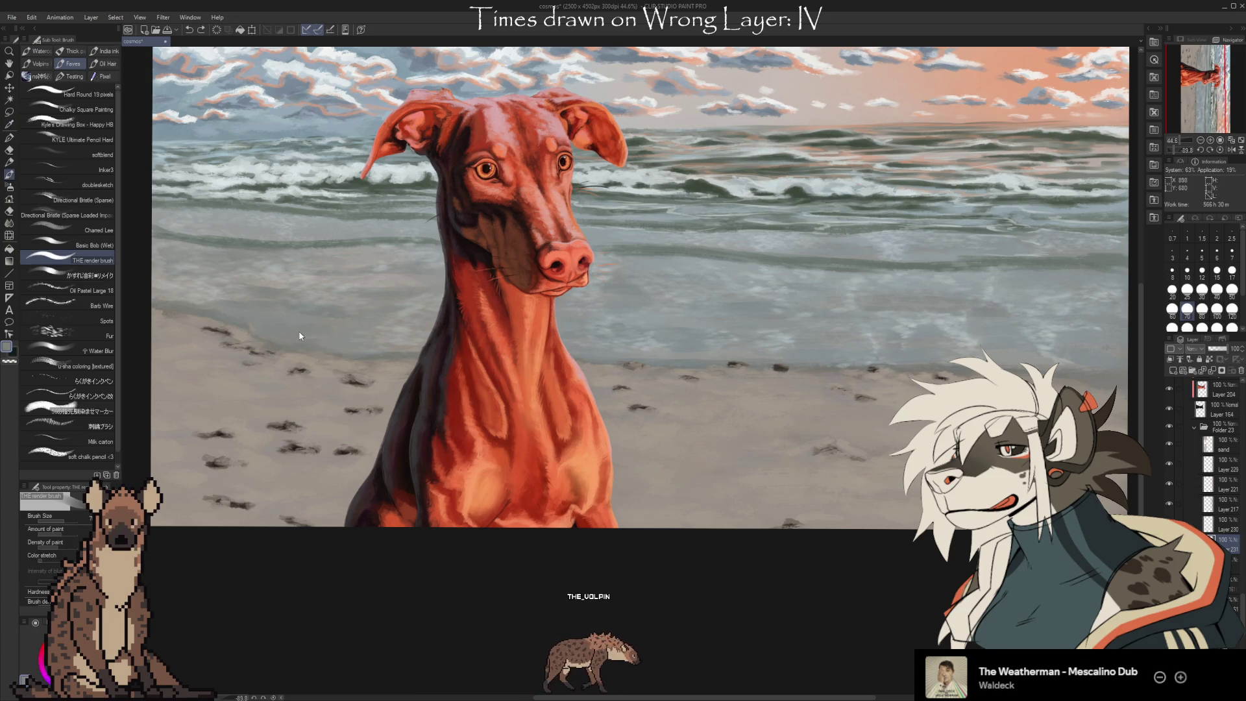
key(i)
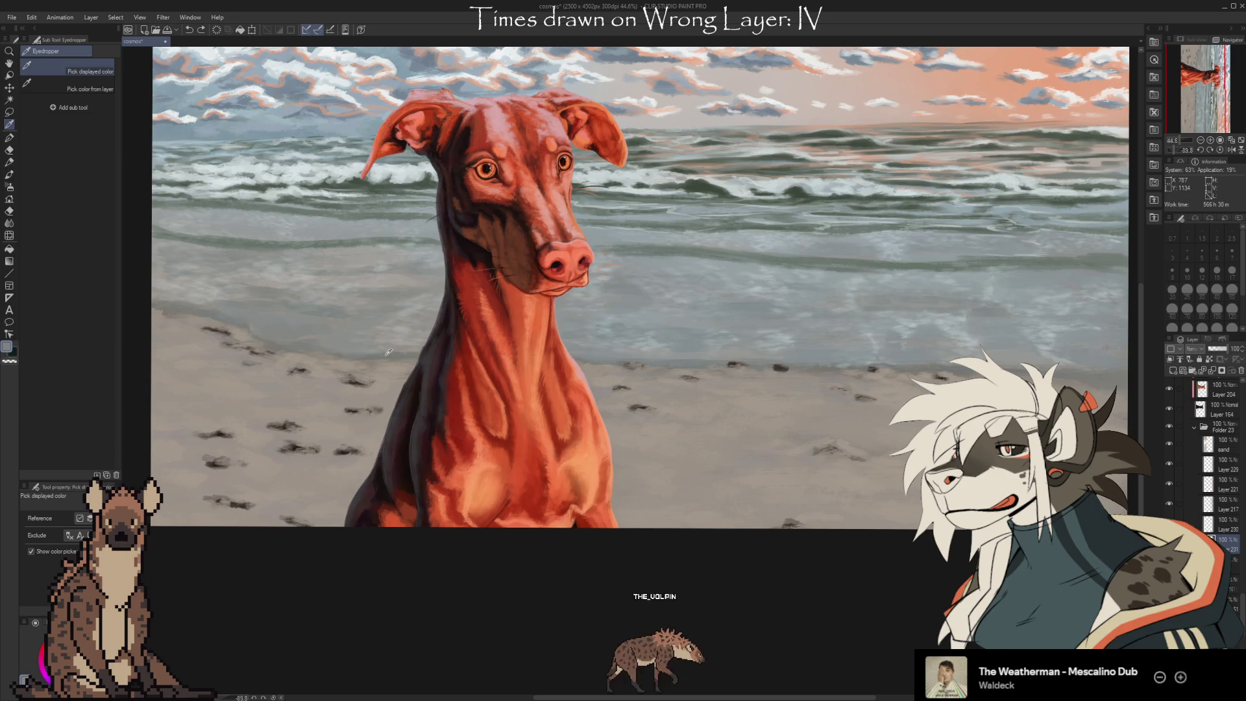
key(b)
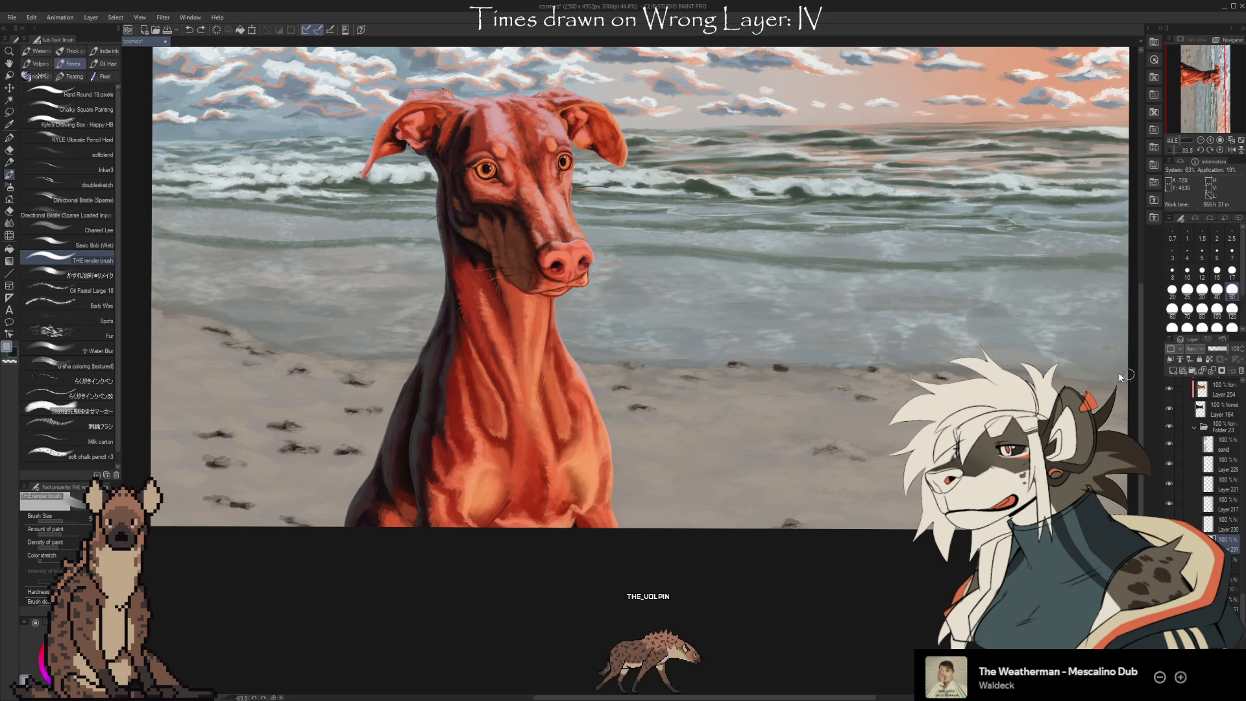
key(e)
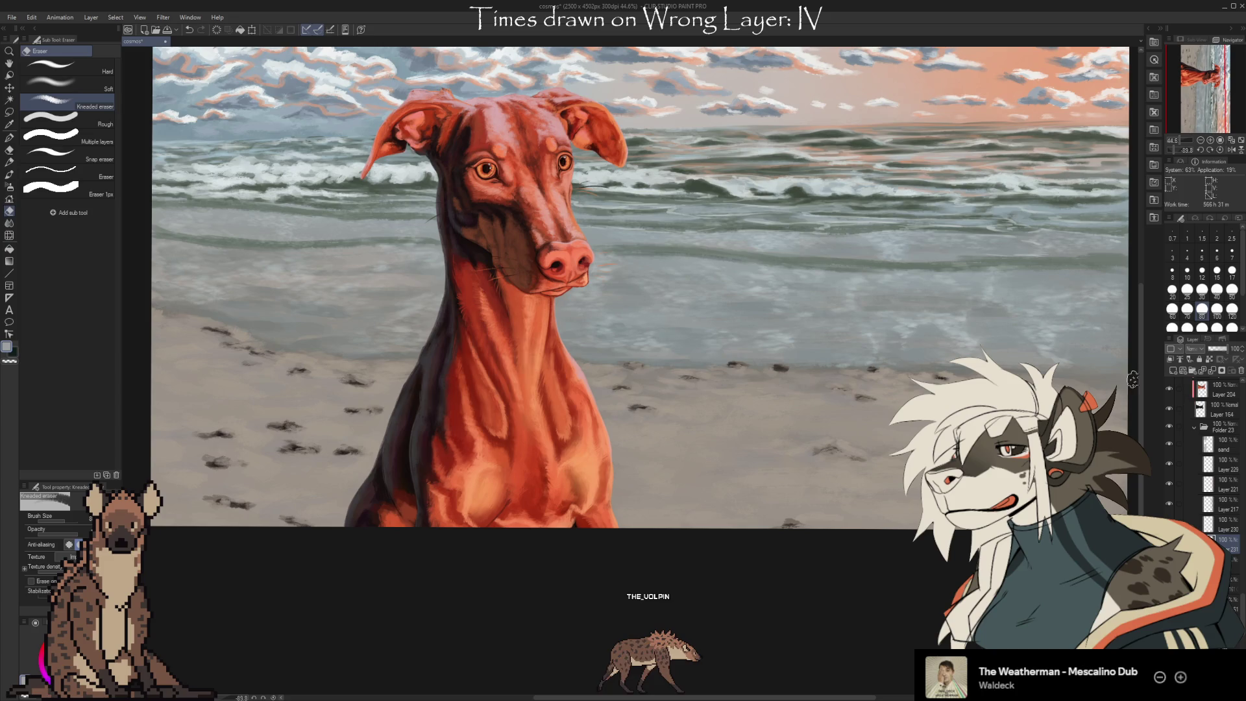
key(b)
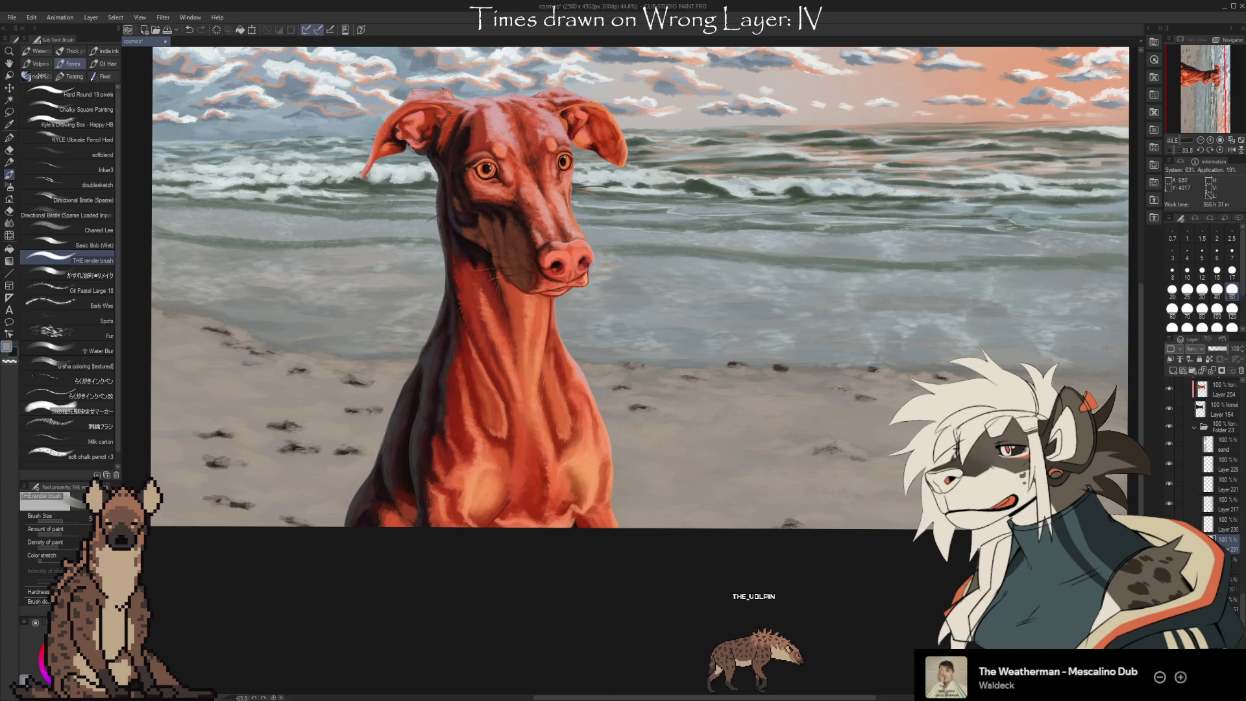
key(i)
drag(391, 367, 582, 366)
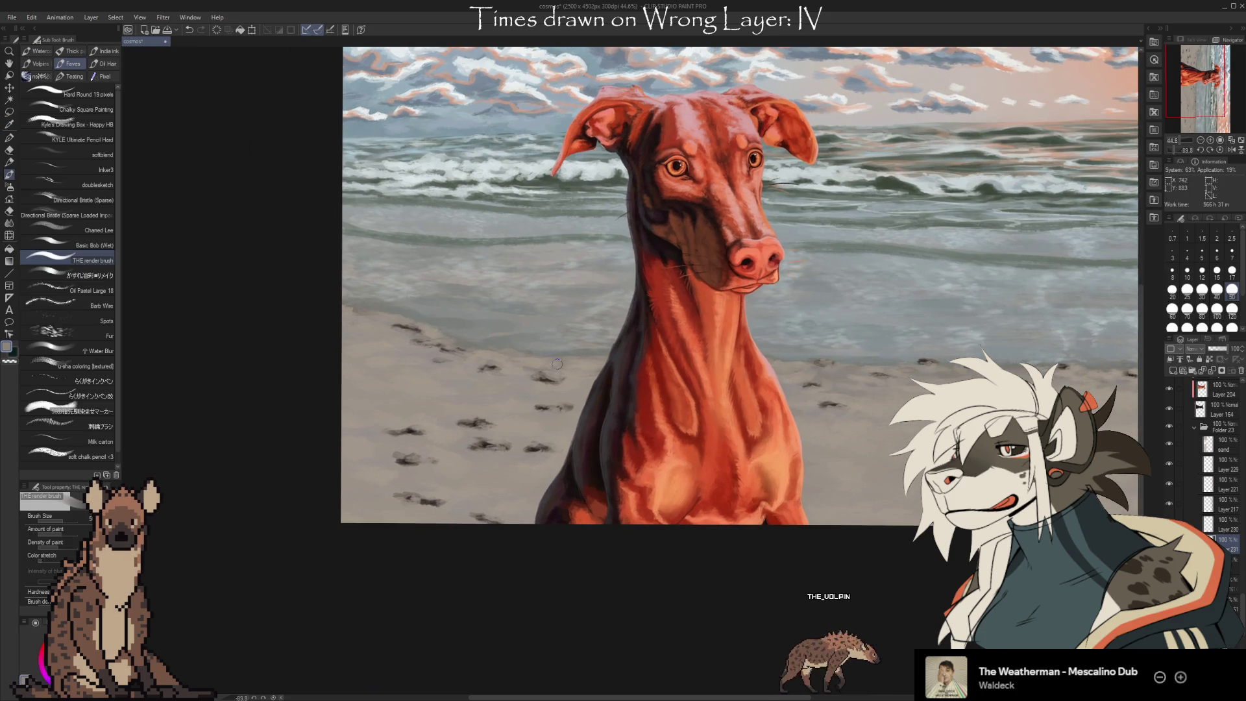
key(alt)
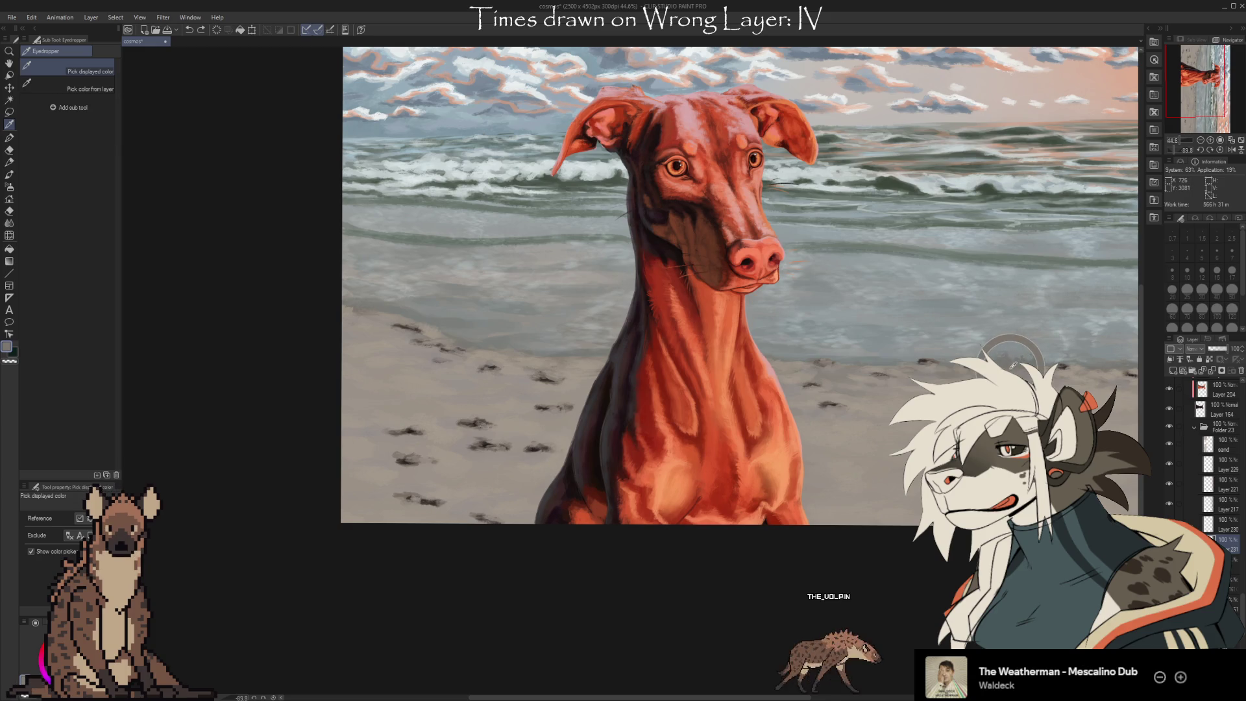
key(b)
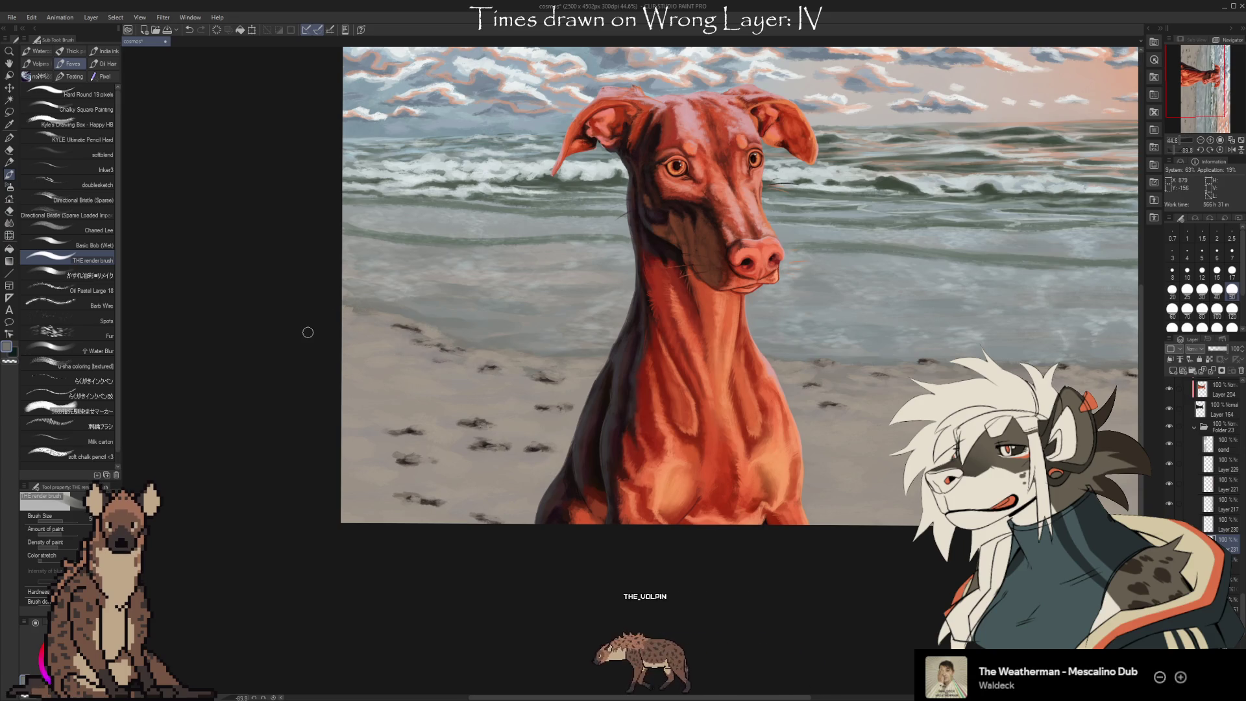
Zoom to frame the whole portrait and select a smaller Oil Pastel Large 18 brush
scroll(308, 332, down, 2)
scroll(789, 484, up, 1)
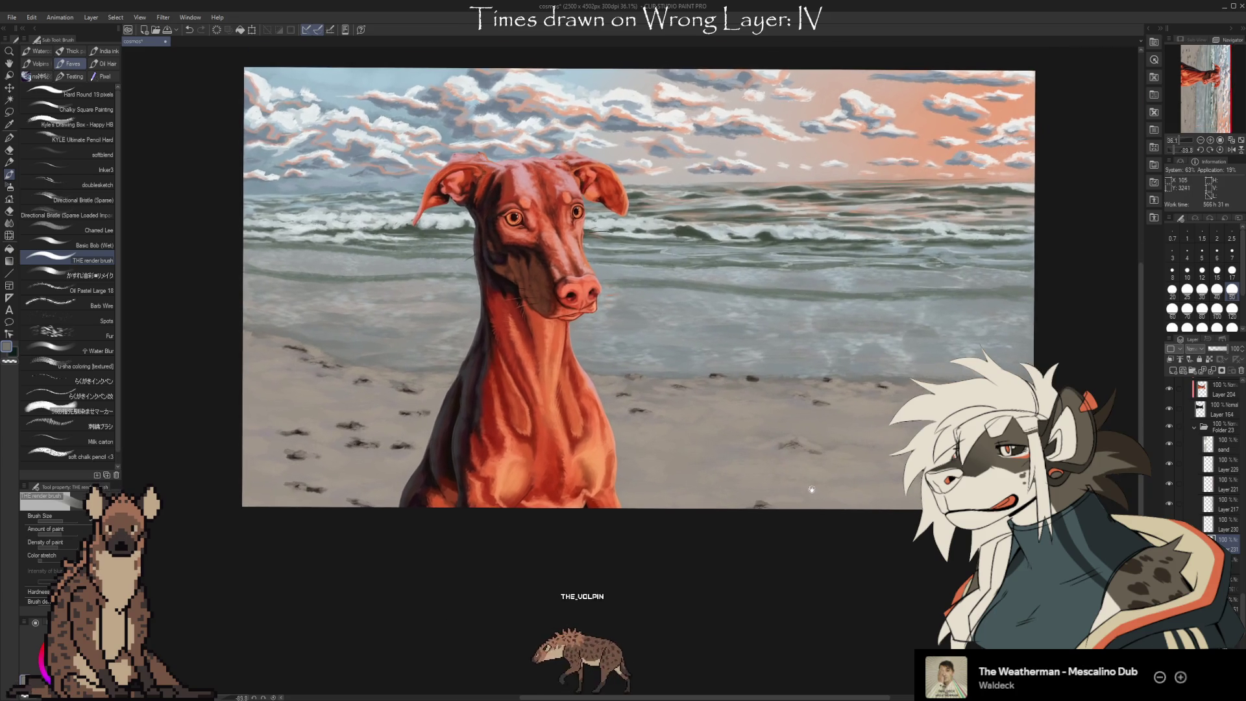
scroll(789, 485, up, 1)
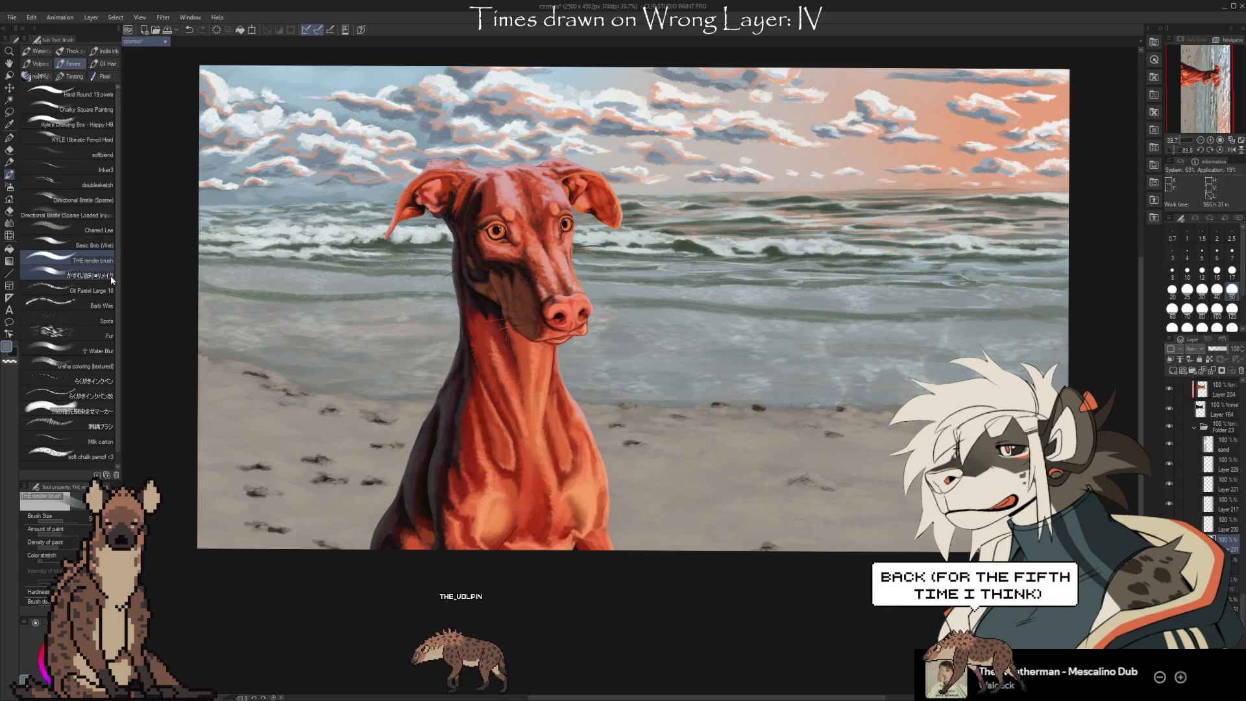
click(97, 292)
key(bracketleft)
key(bracketleft)
key(bracketleft)
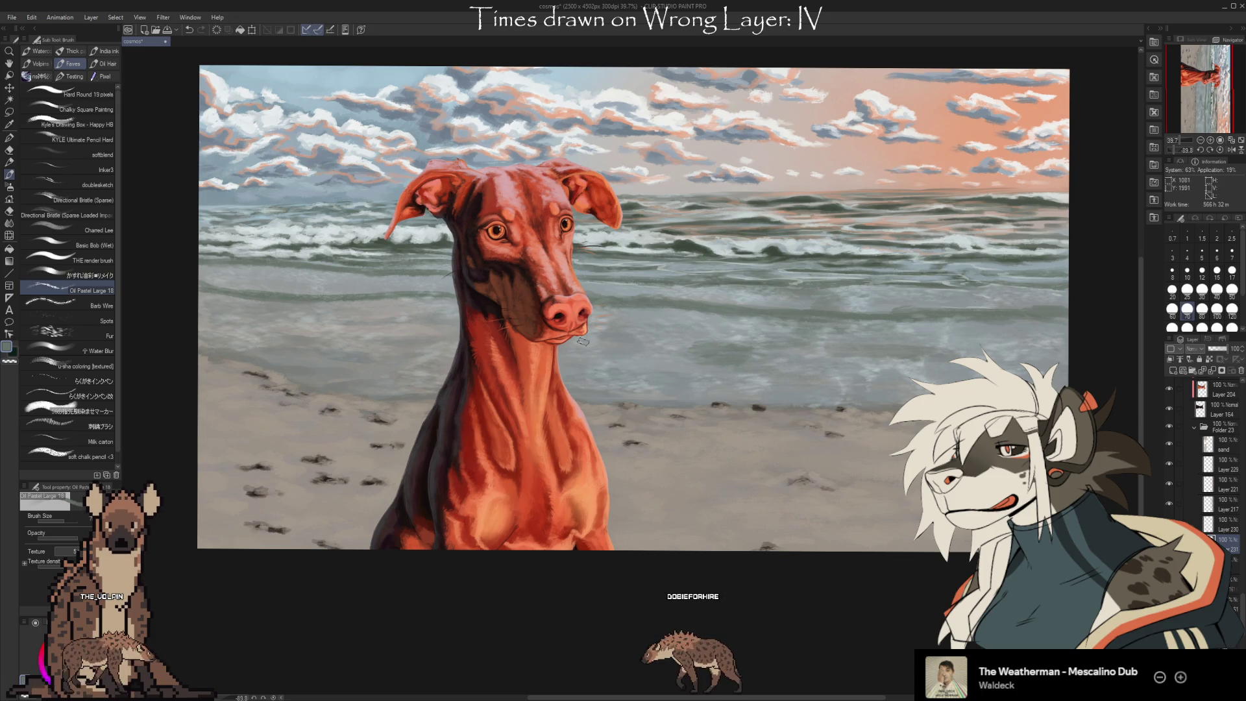
key(e)
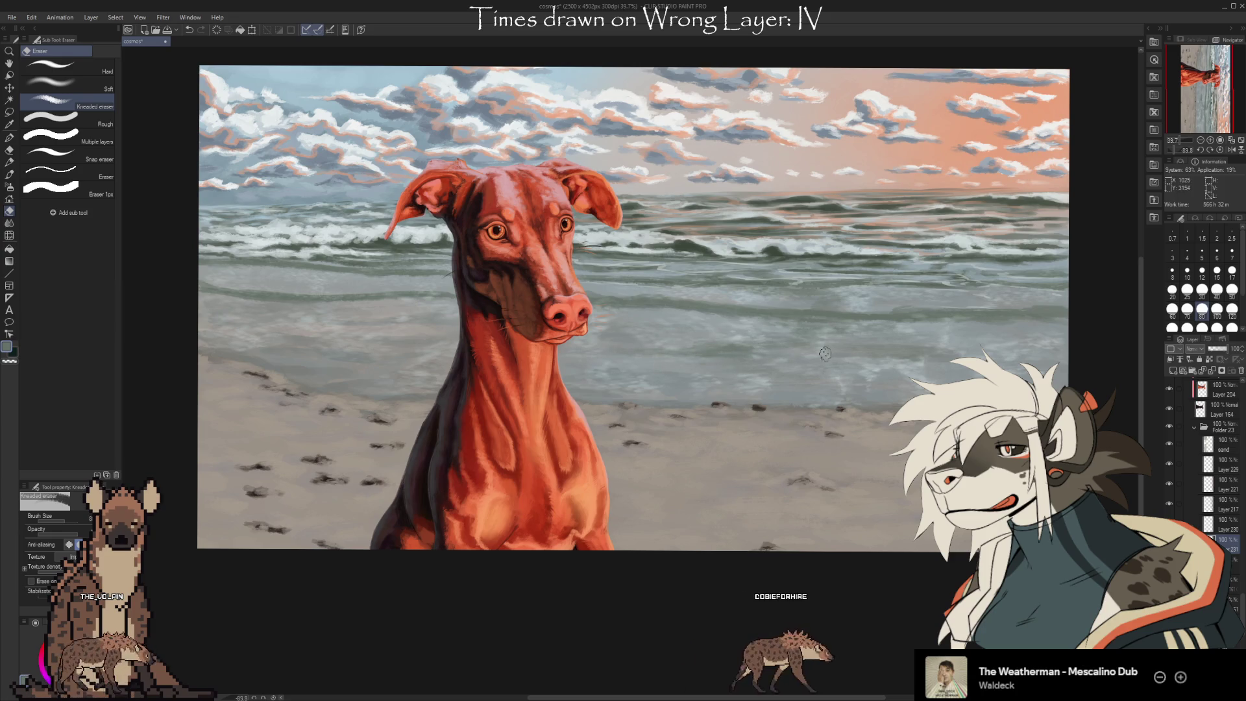
Touch up the shoreline where waves meet the sand, sampling the light wave colour
key(b)
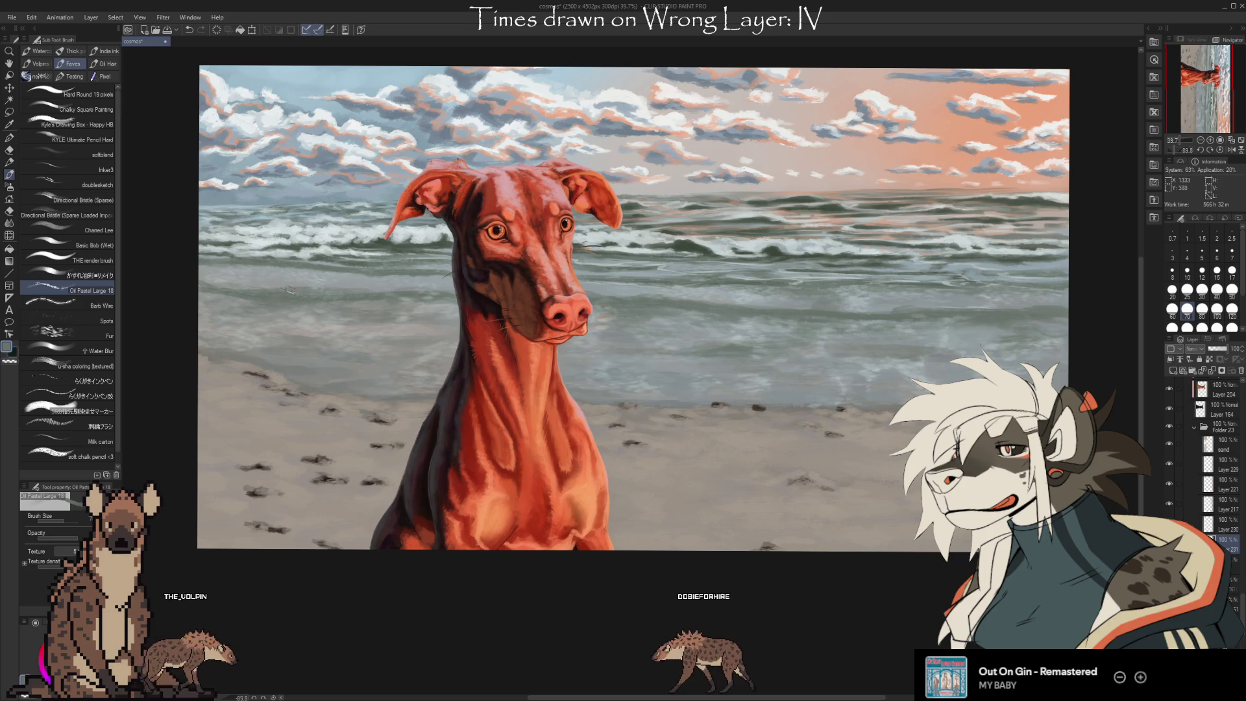
key(e)
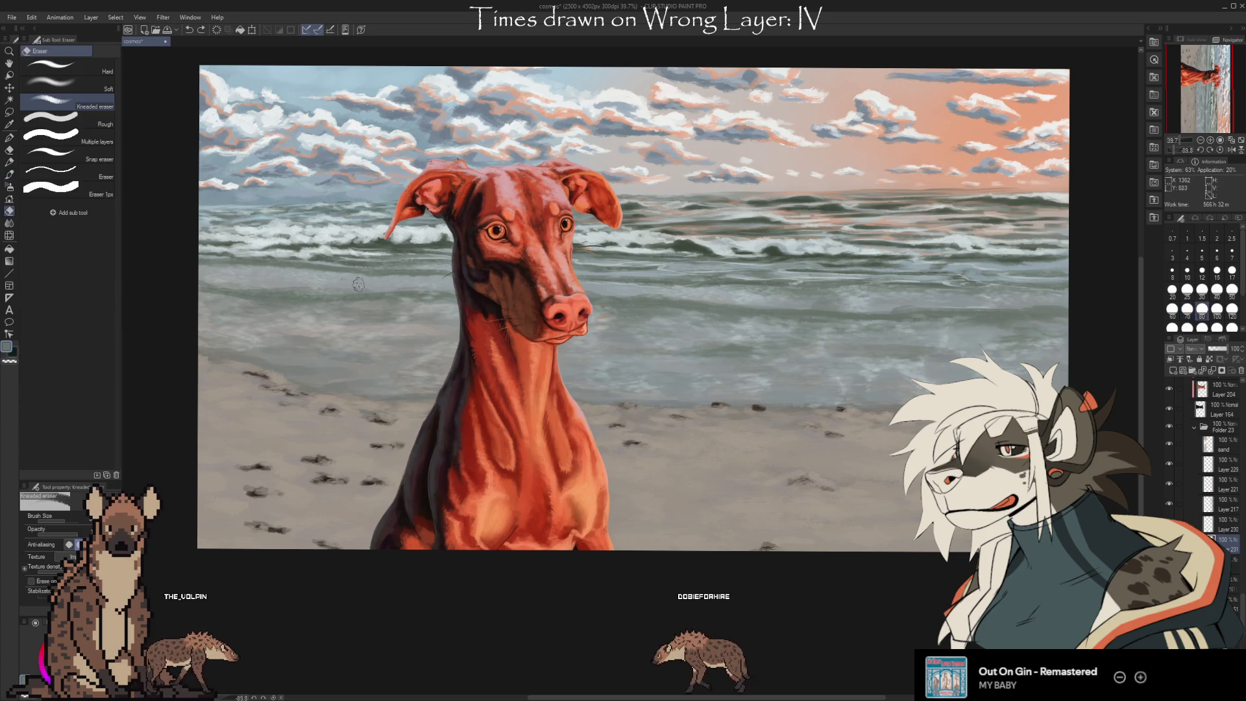
key(b)
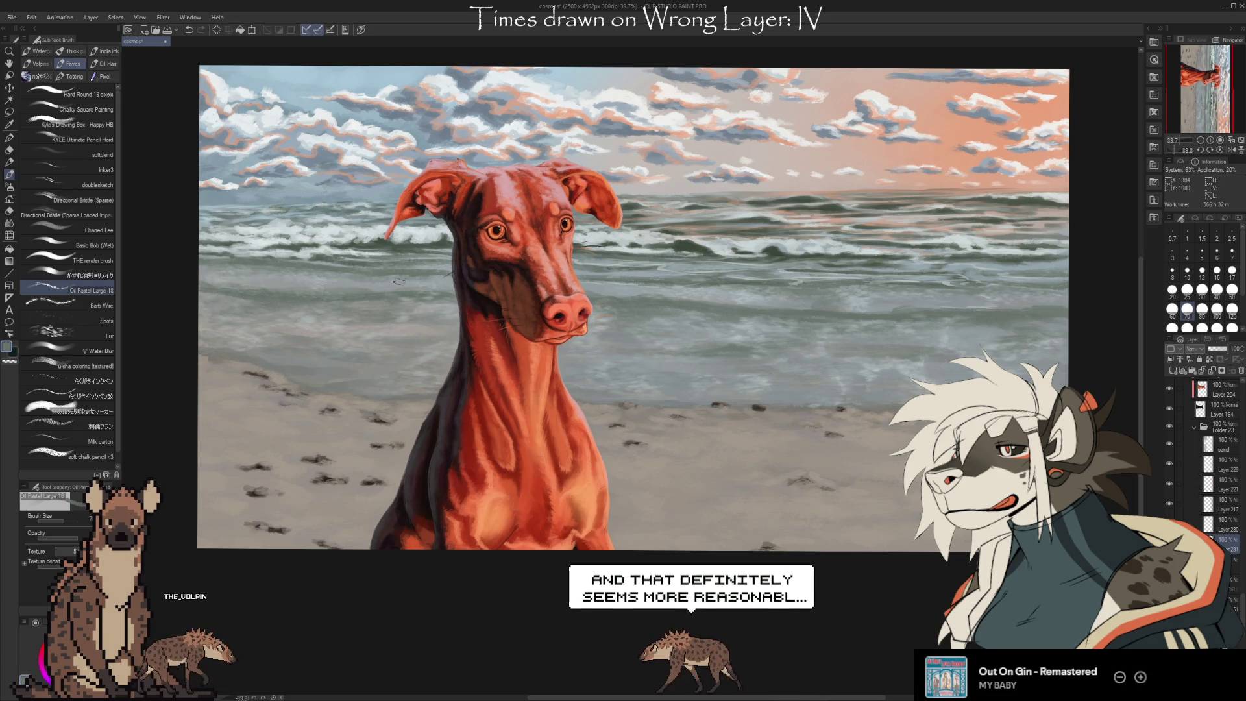
key(i)
alt+click(371, 232)
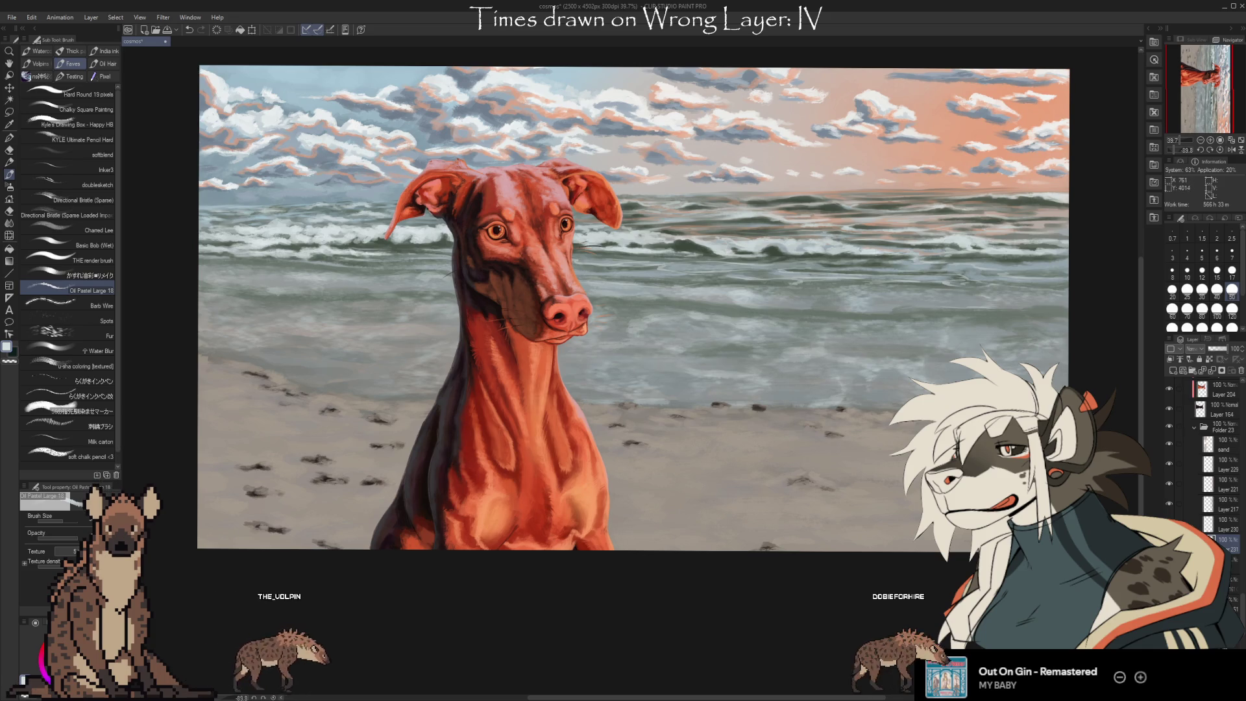
Sample a grey from the painting and add new Layer 232 above the sand layer
alt+click(1028, 416)
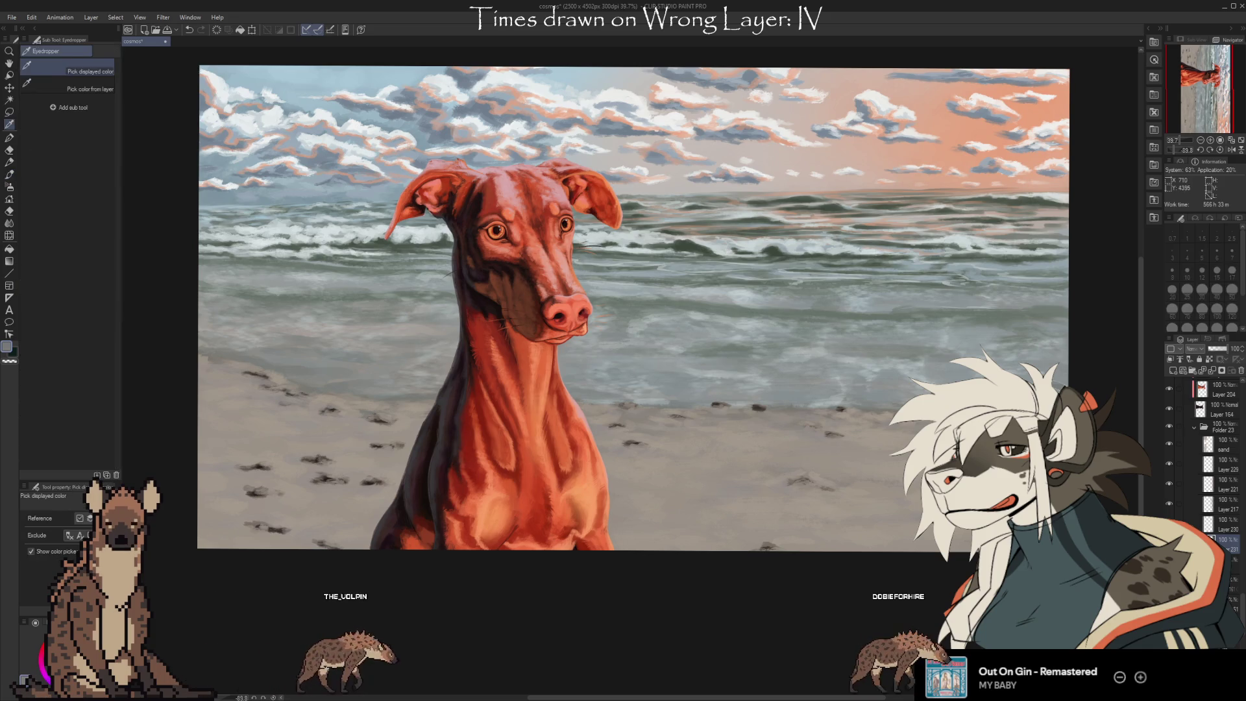
alt+click(983, 420)
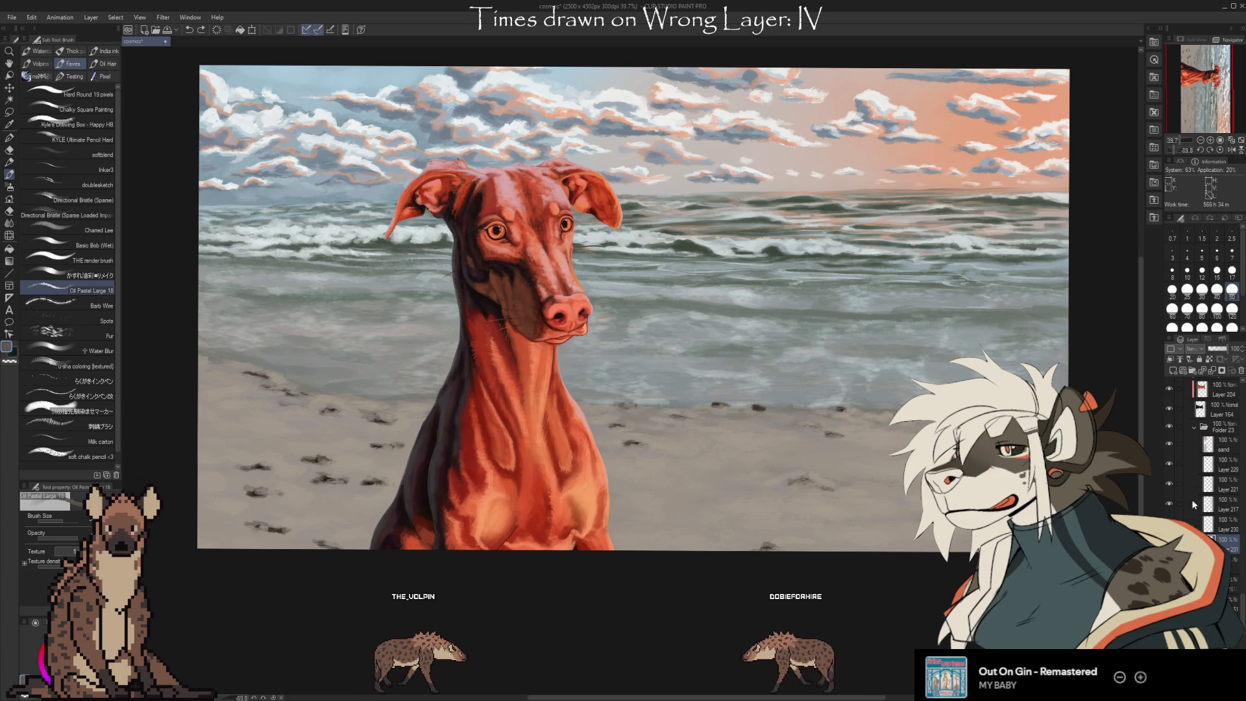
click(1187, 444)
click(1173, 370)
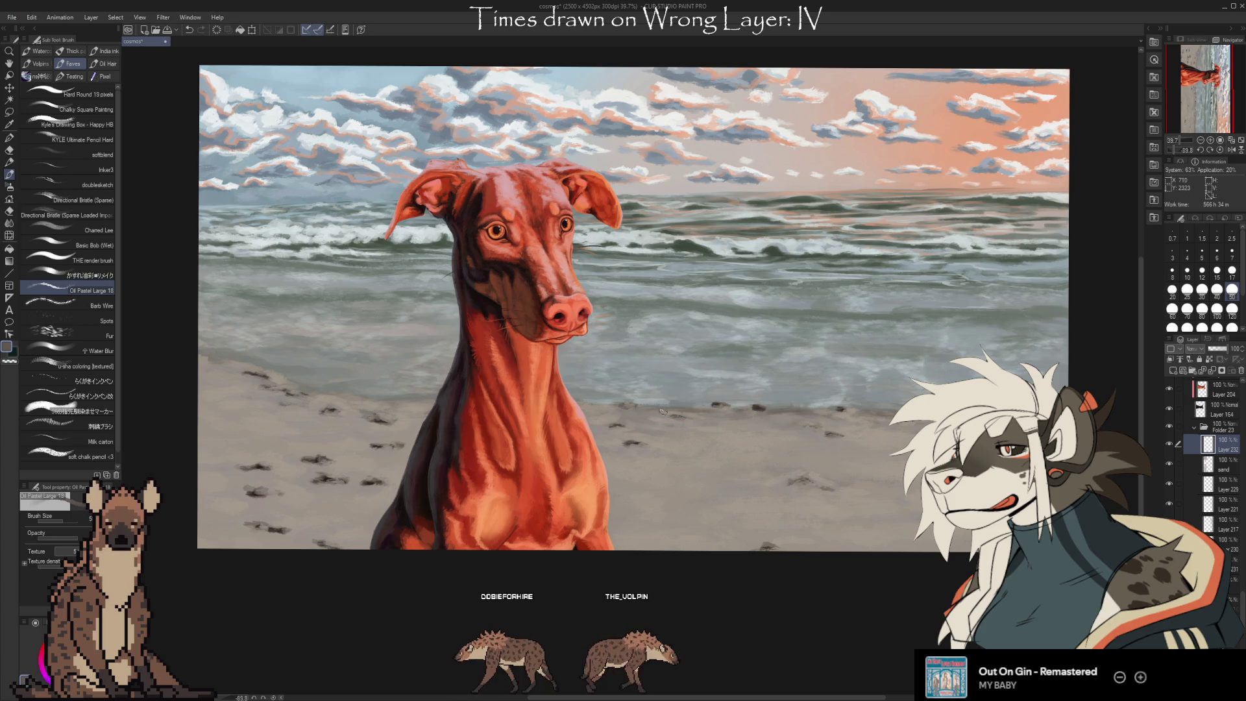
Alternate the Kneaded eraser and Oil Pastel to rework the wet sand on Layer 232
key(e)
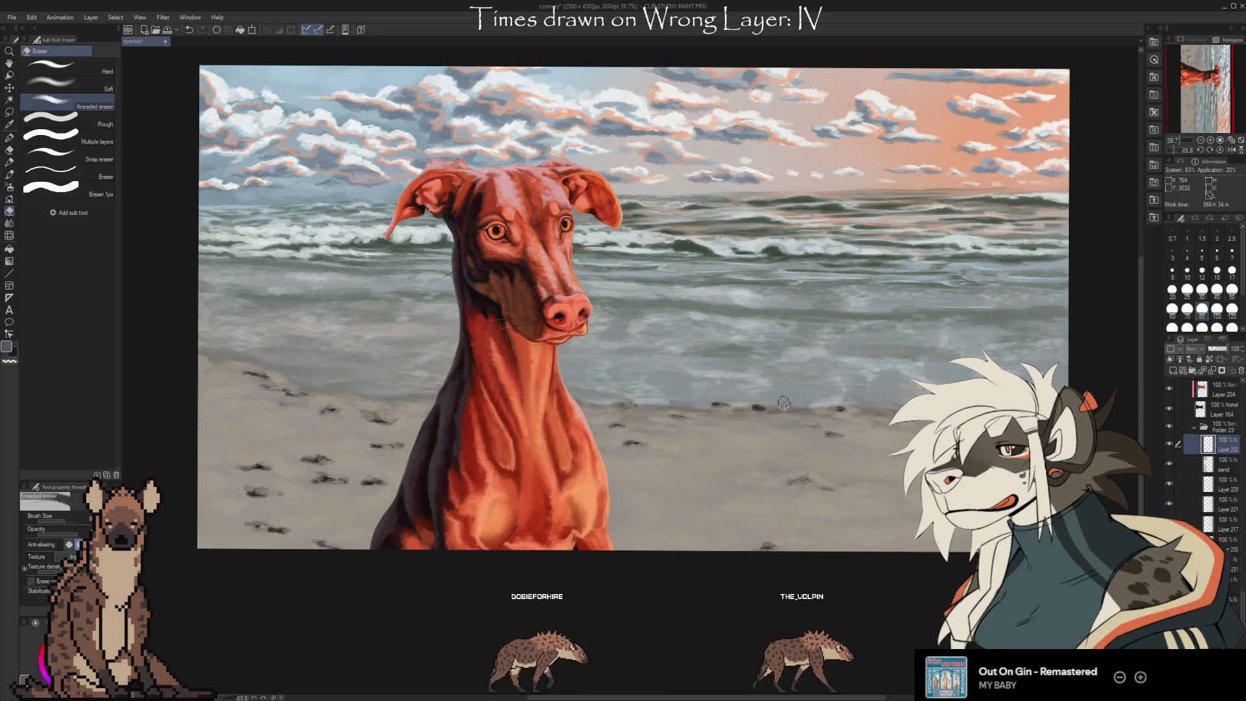
key(b)
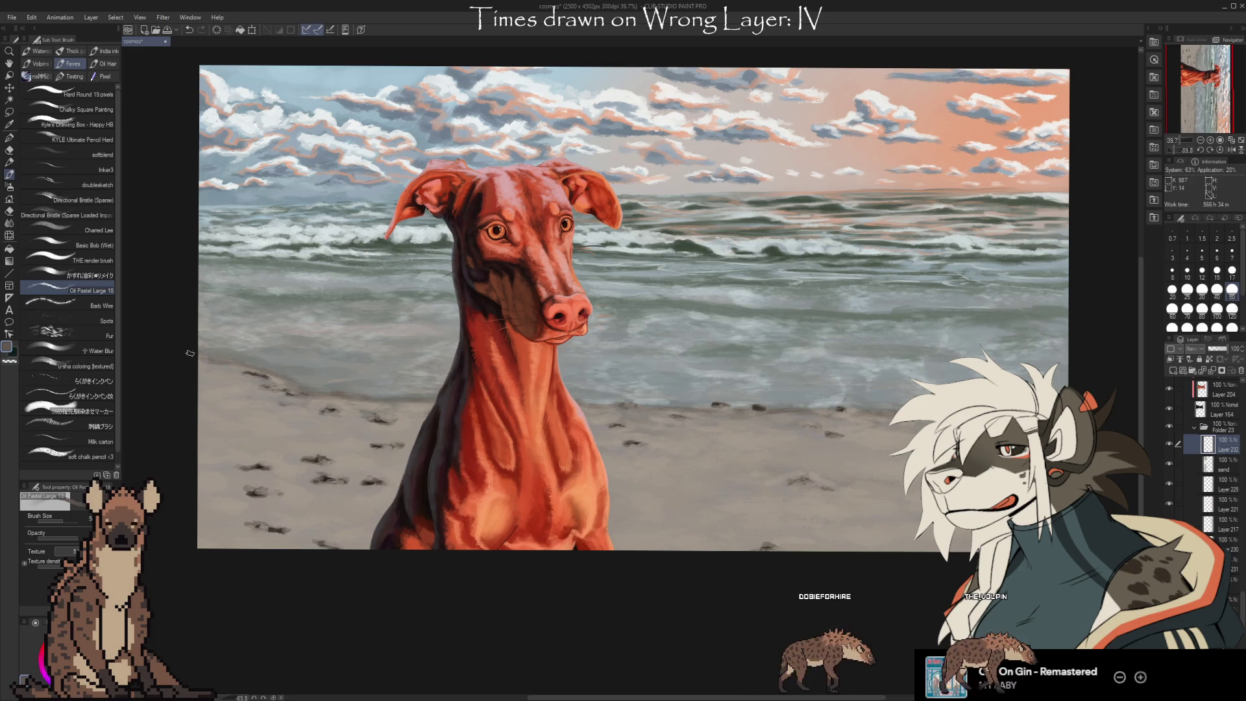
key(e)
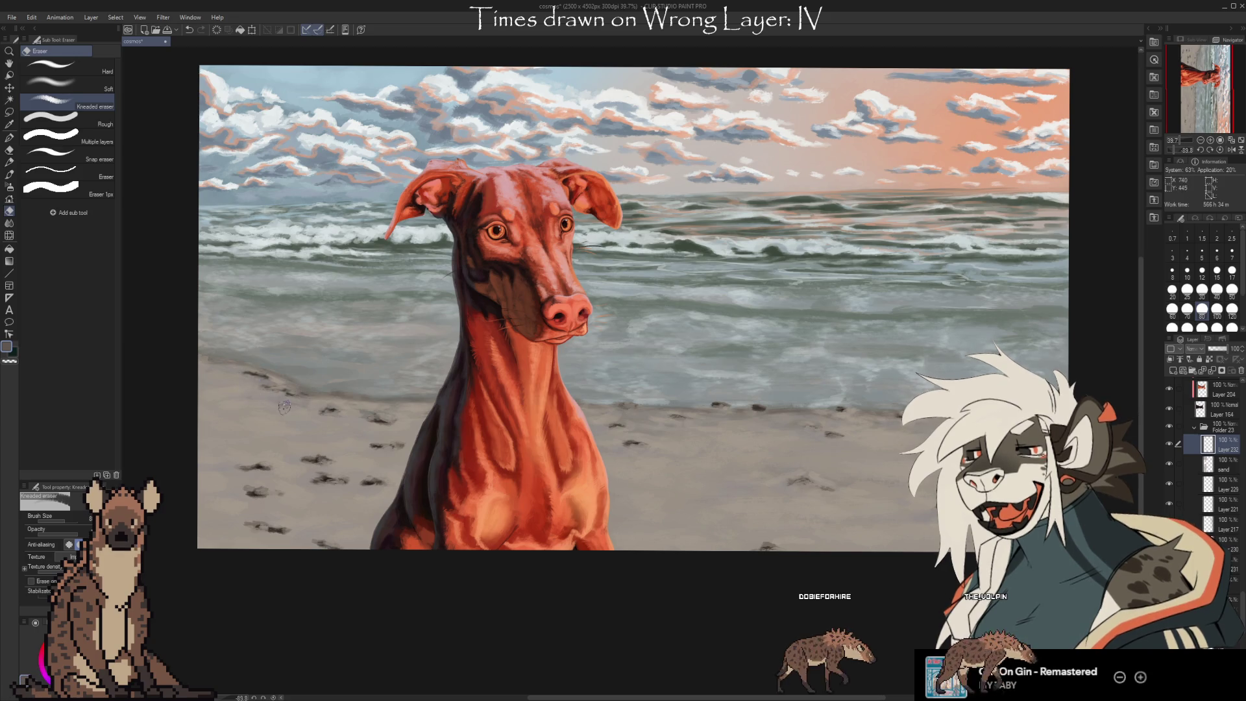
key(b)
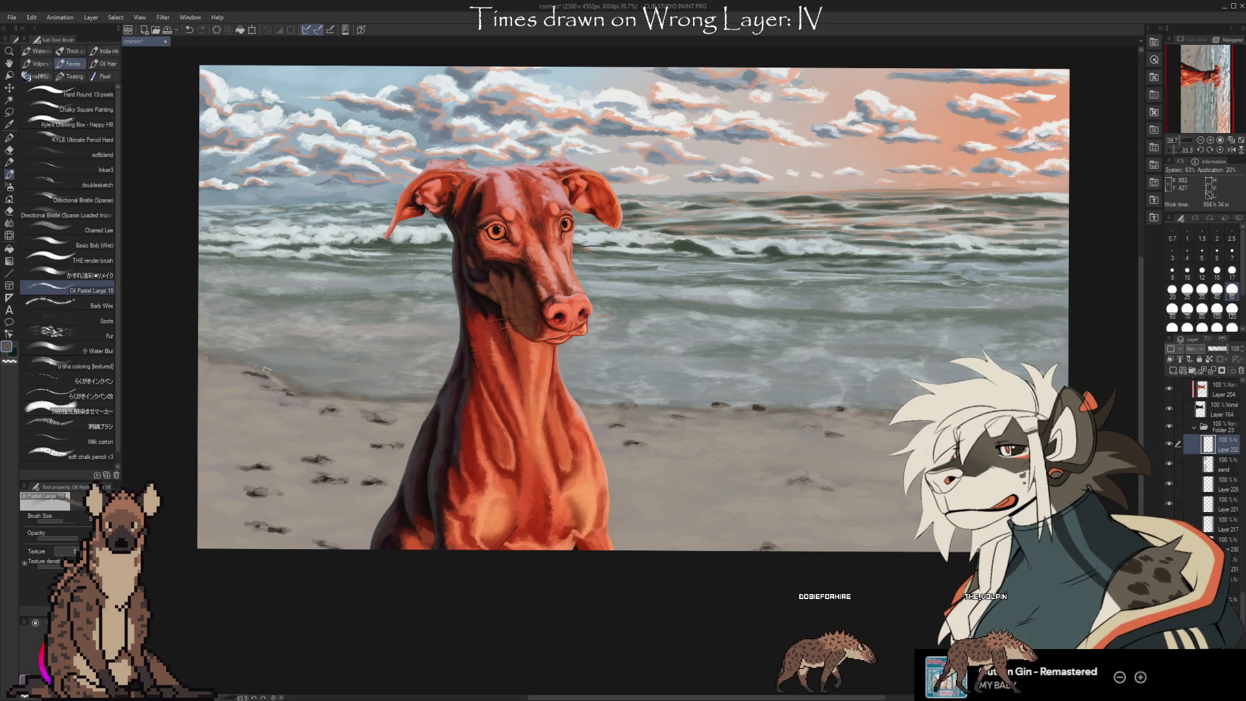
key(e)
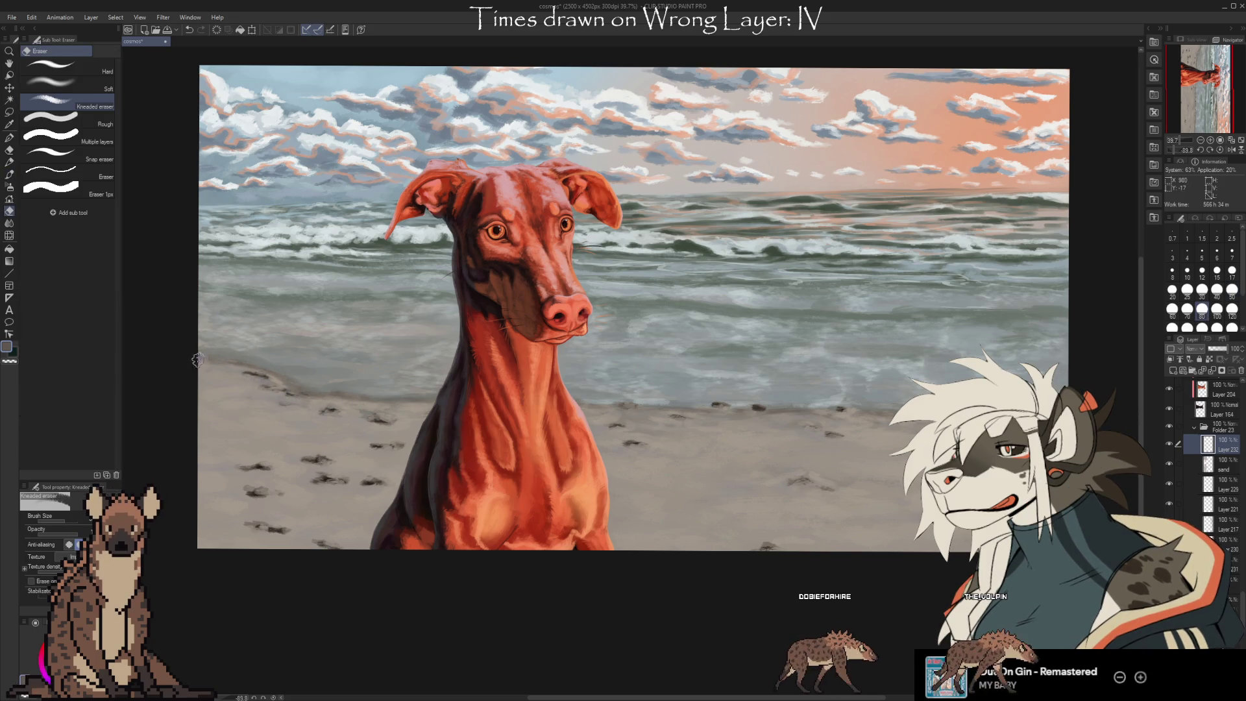
key(b)
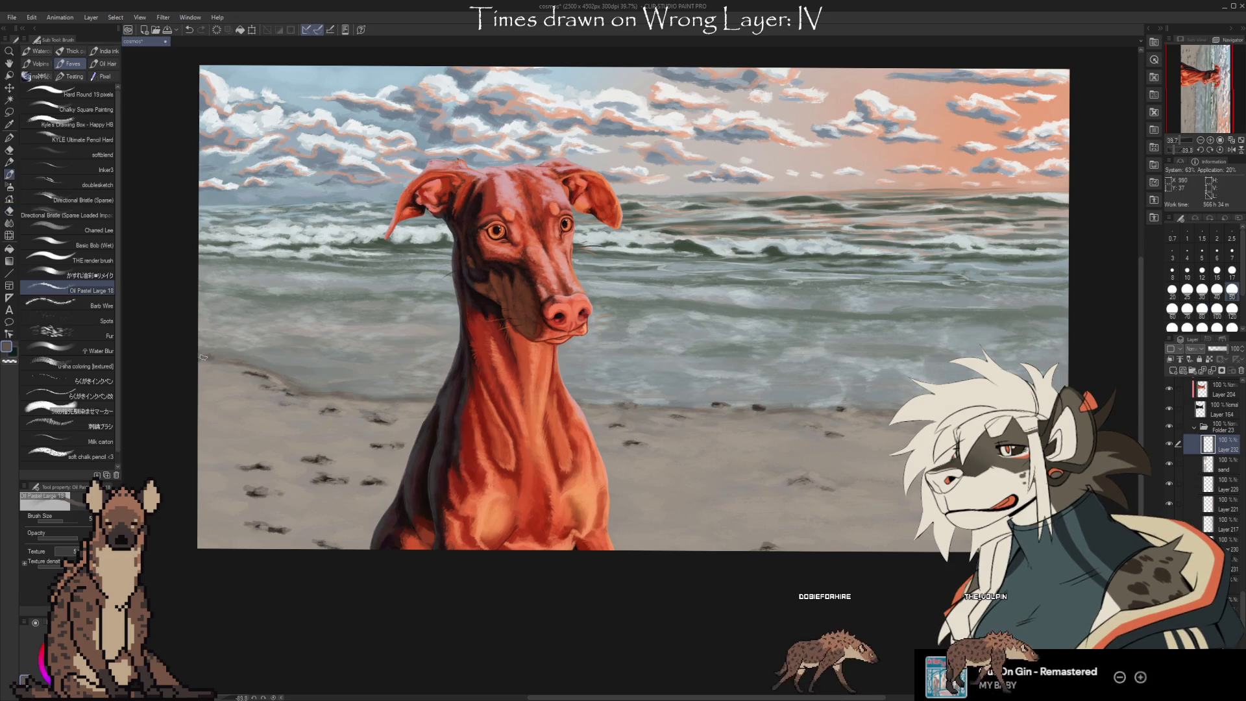
key(e)
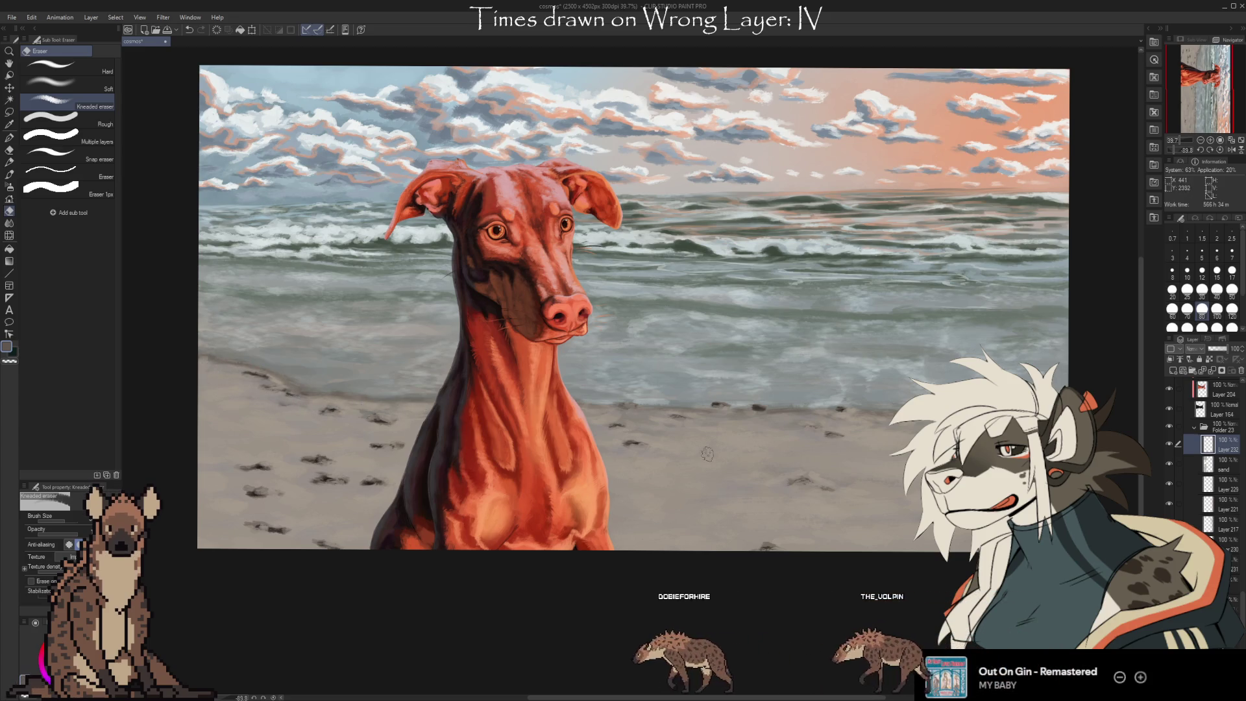
Paint with a sampled beach colour, then add new Layer 235 beneath Layer 232
key(i)
click(628, 397)
key(b)
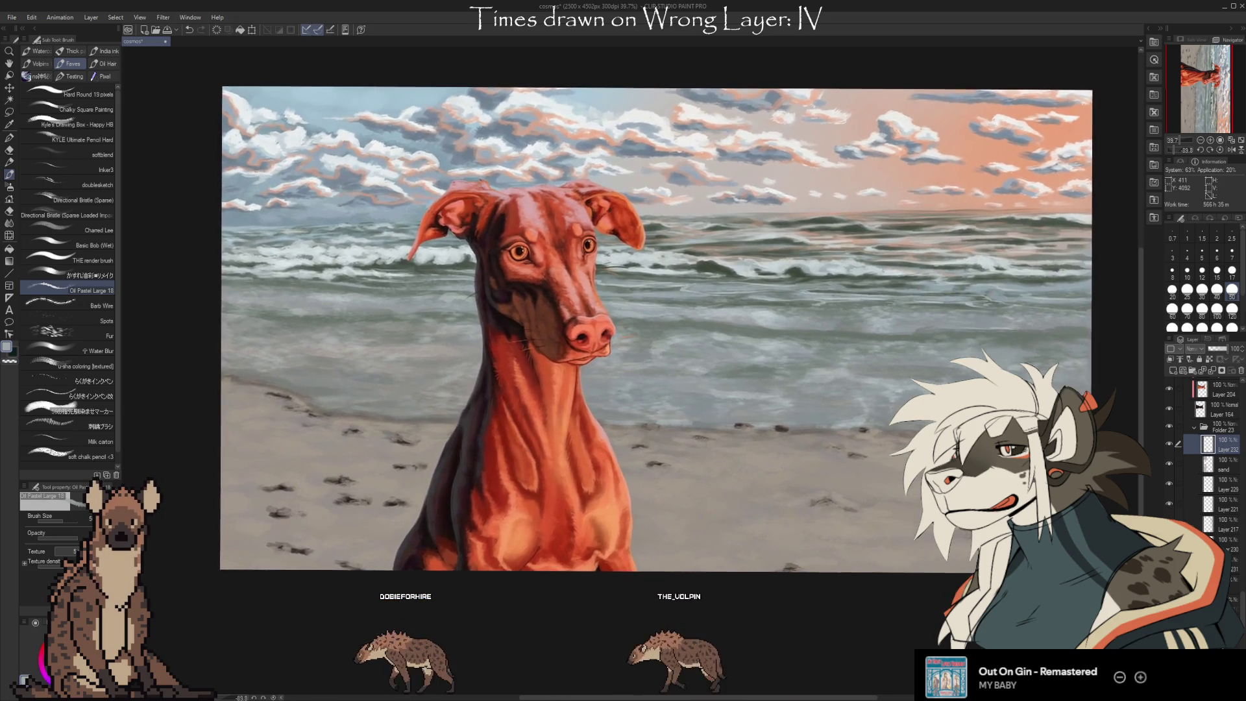
scroll(796, 592, up, 1)
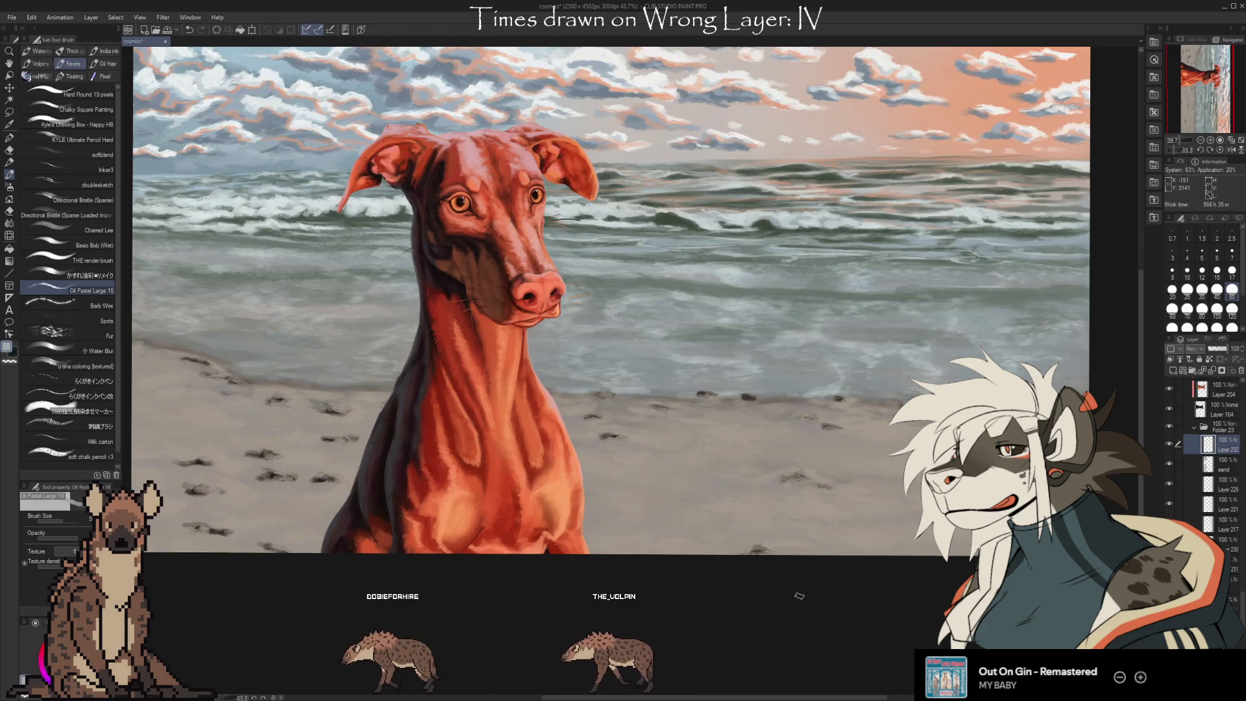
drag(799, 606, 814, 619)
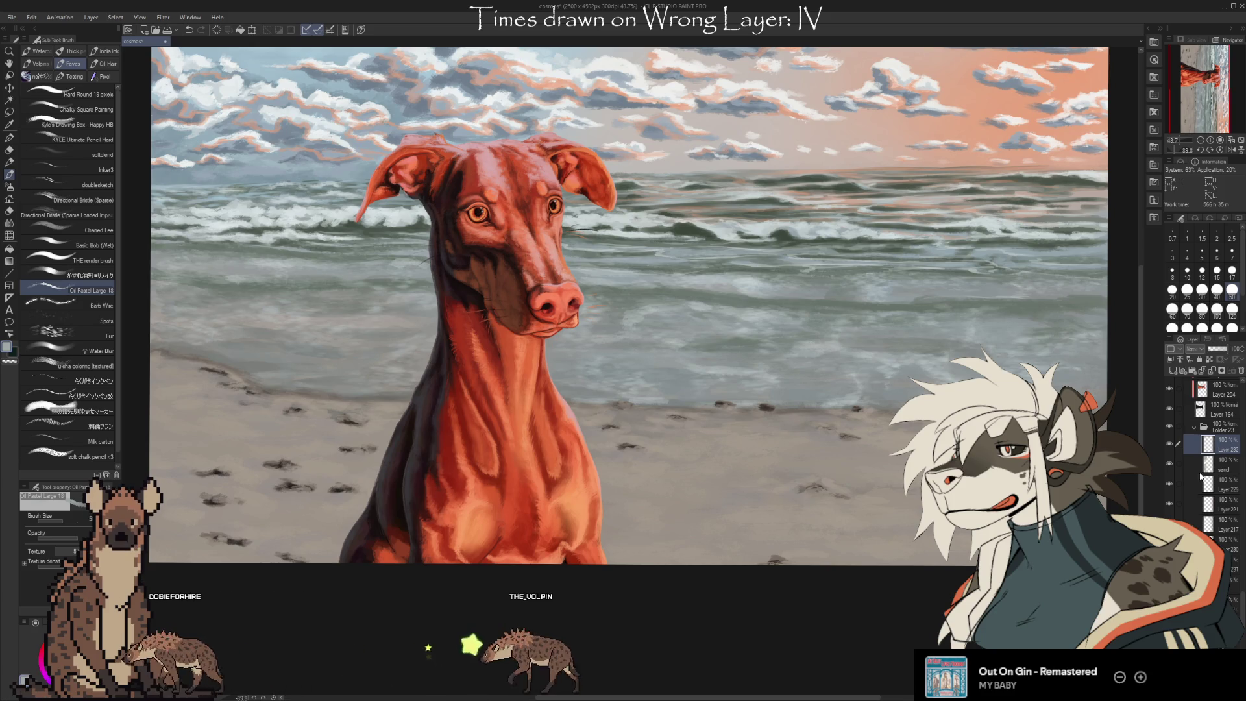
key(ctrl+shift+n)
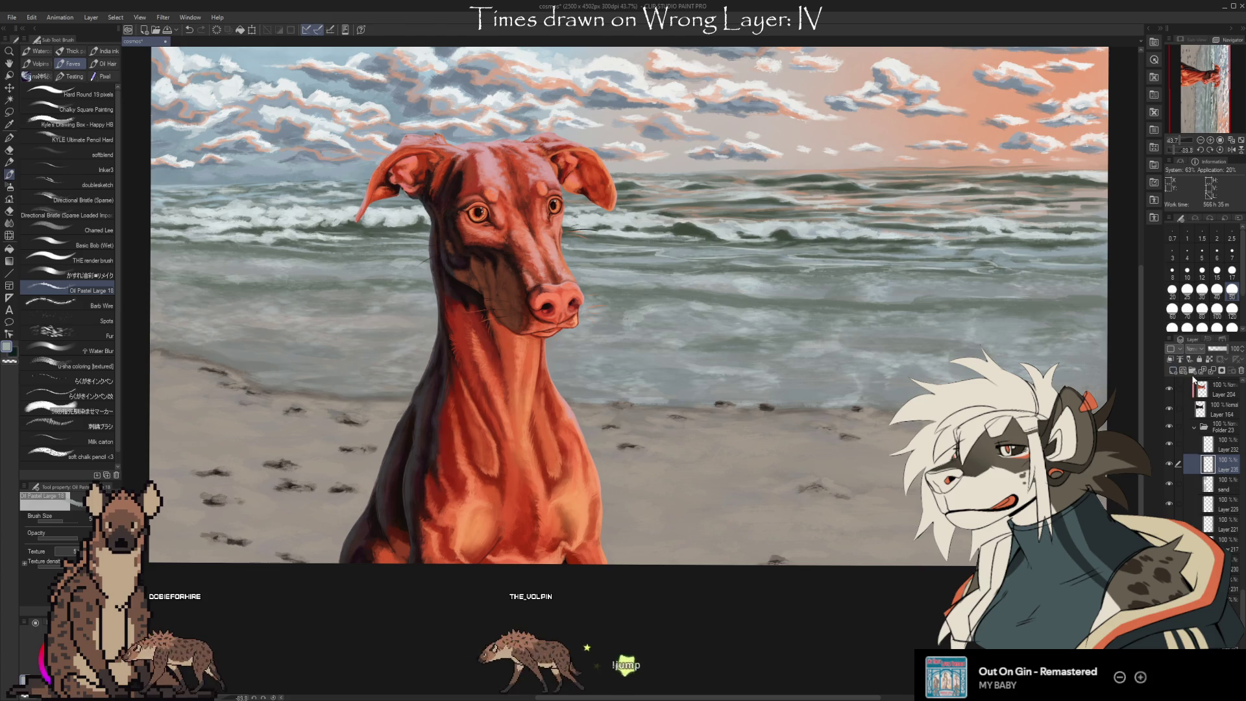
Eyedrop a sand grey, then the dark shadow tone from the dog's chest
key(i)
alt+click(848, 497)
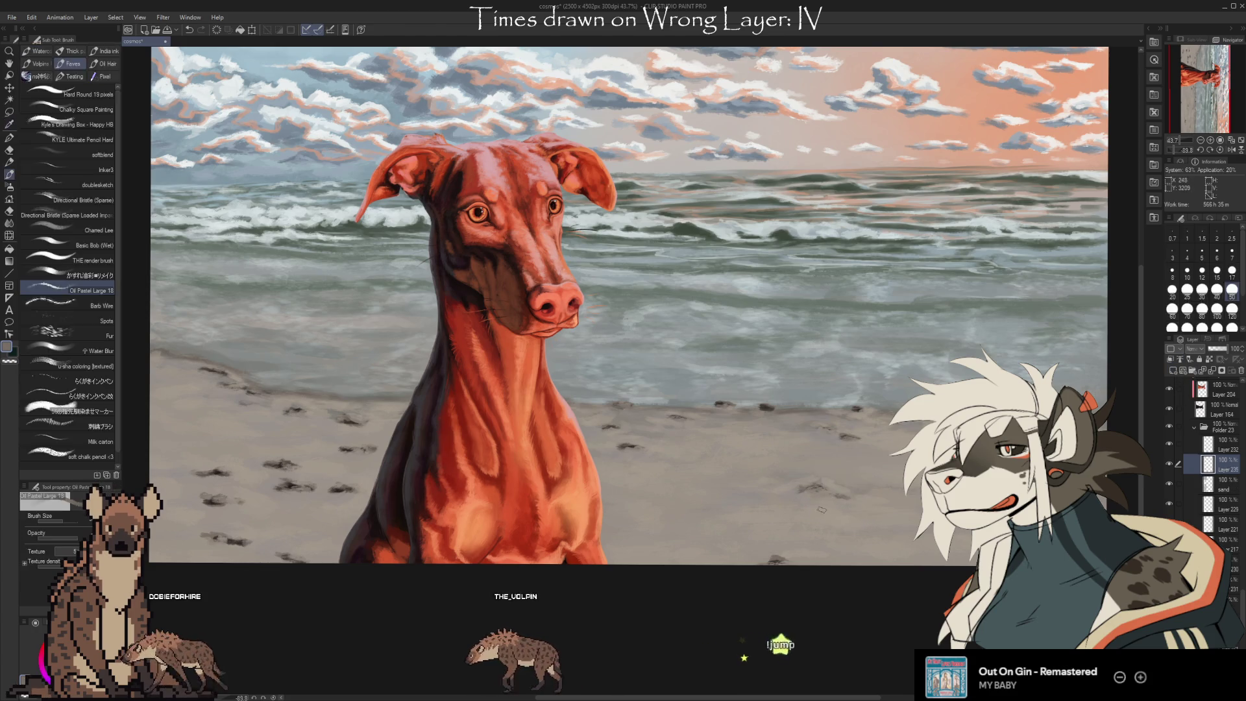
click(396, 516)
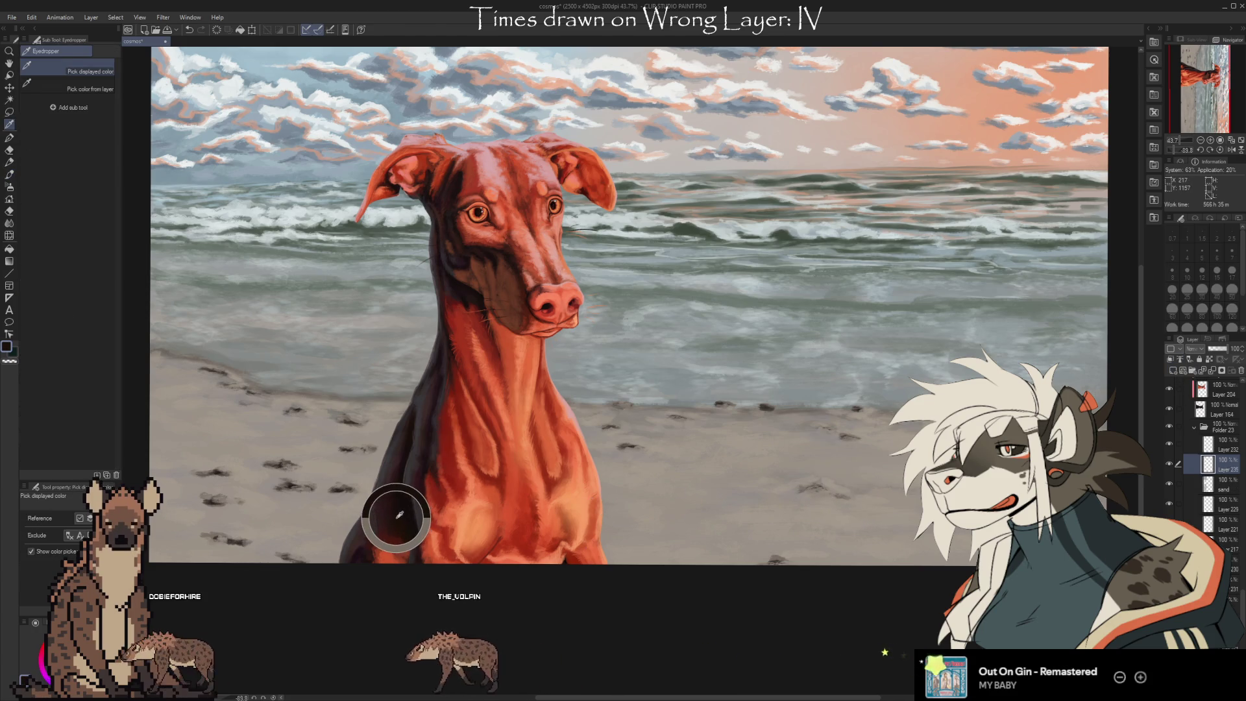
key(b)
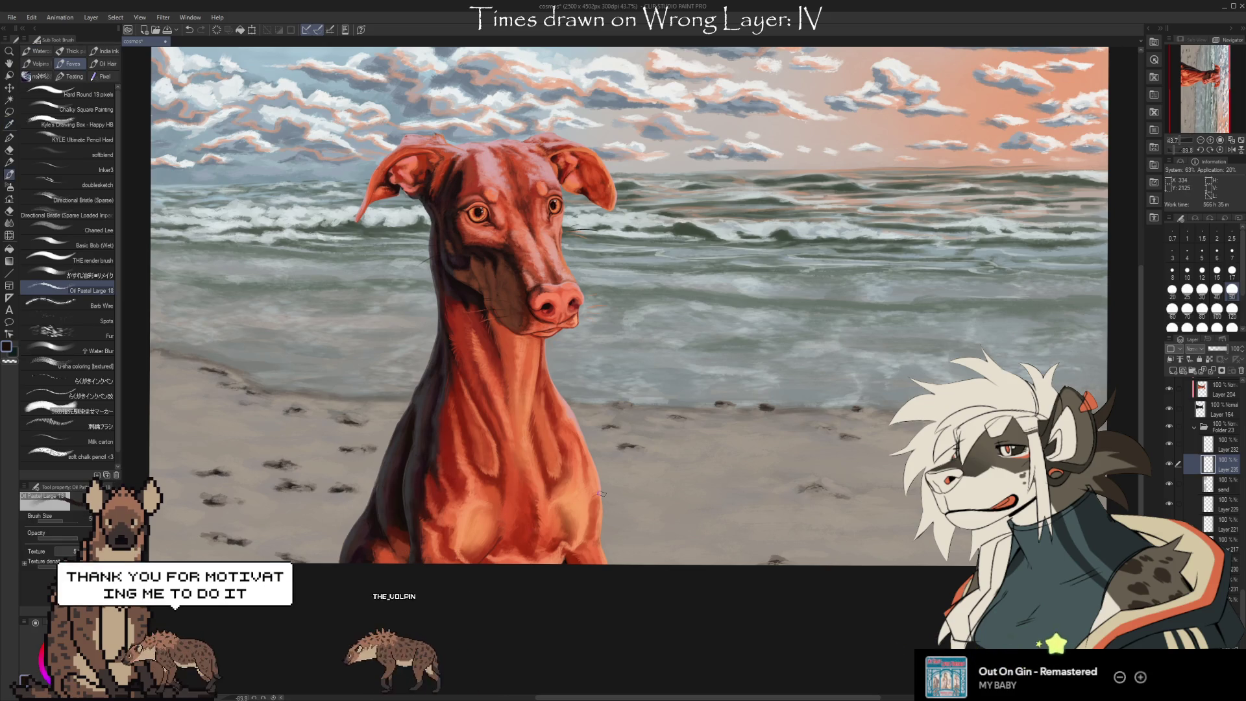
With a thin ink pen, test dark strokes on the sand, undo two, and keep a short mark
click(91, 381)
mouse_move(706, 505)
mouse_down()
mouse_move(751, 493)
mouse_move(895, 524)
mouse_up()
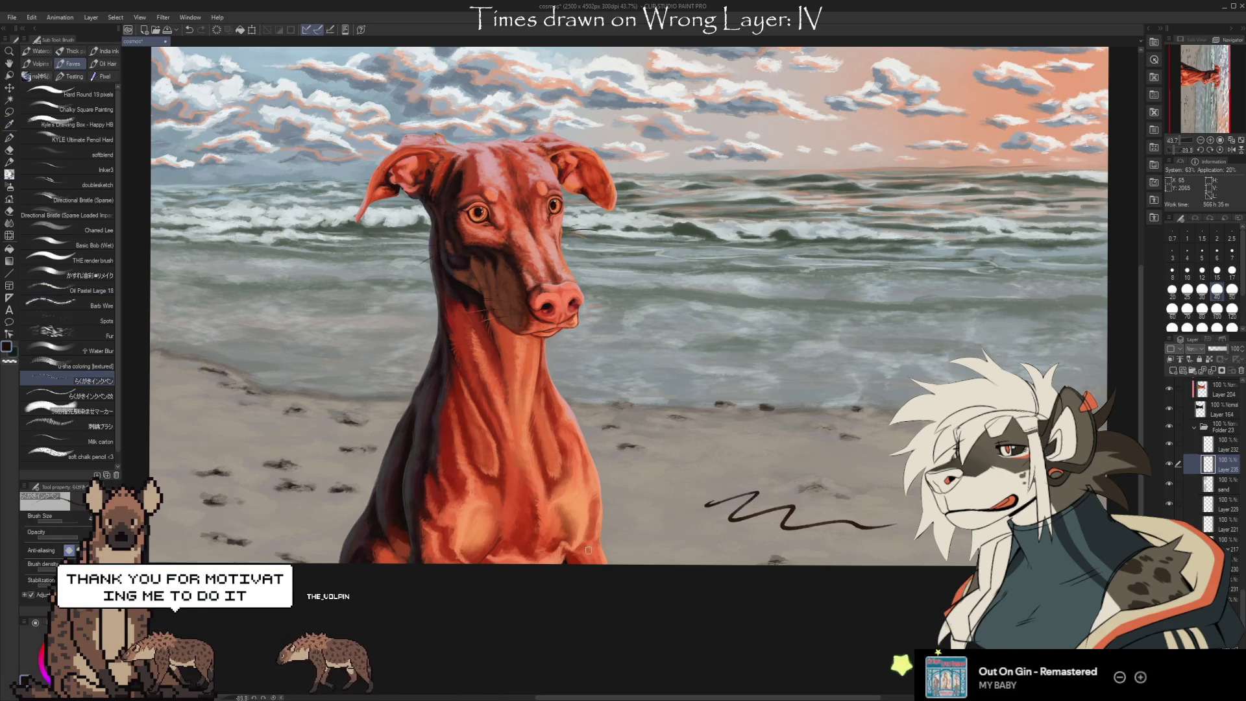
key(ctrl+z)
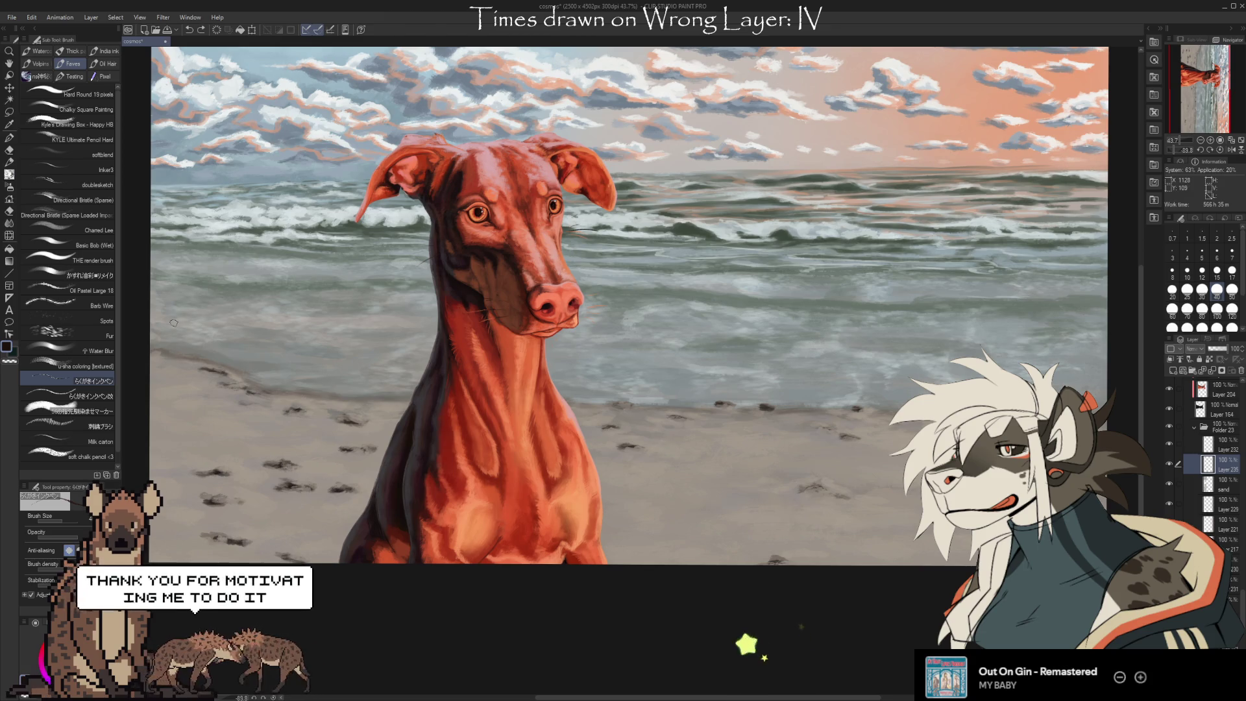
mouse_move(737, 488)
mouse_down()
mouse_move(805, 514)
mouse_move(899, 502)
mouse_up()
key(ctrl+z)
drag(775, 491, 864, 501)
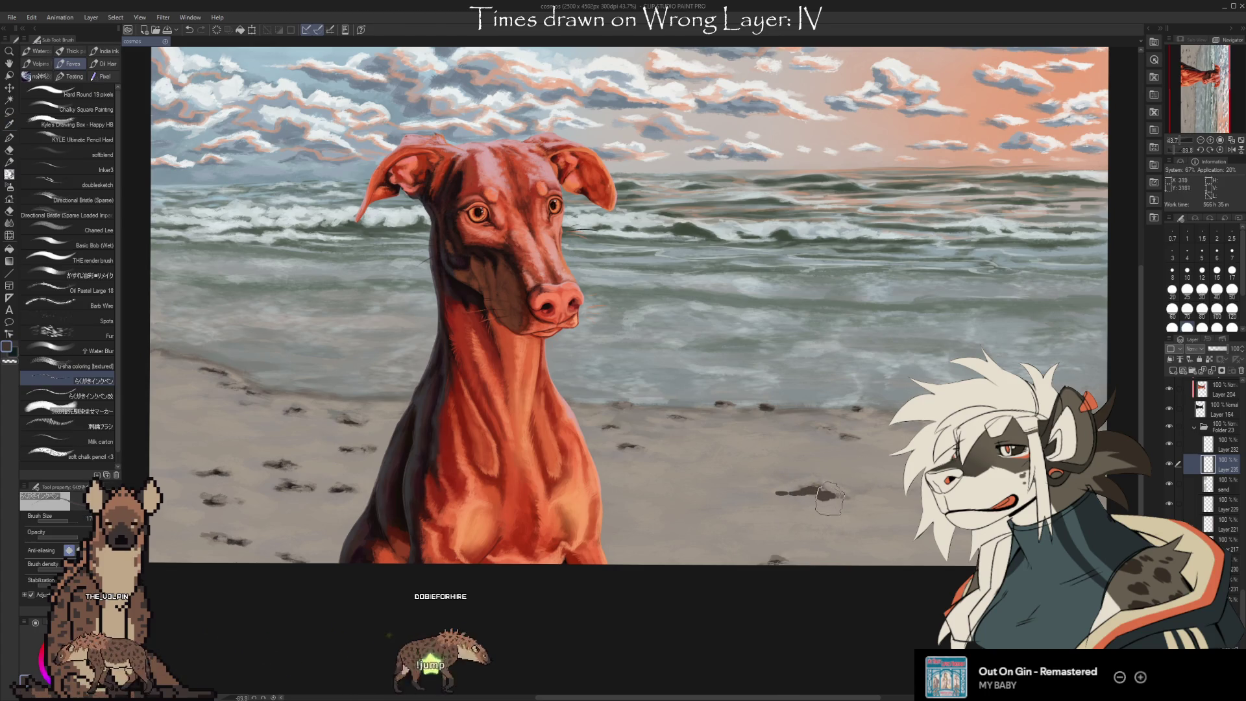
Hide the dark-marks layer and dab dark footprints onto the sand
click(1168, 465)
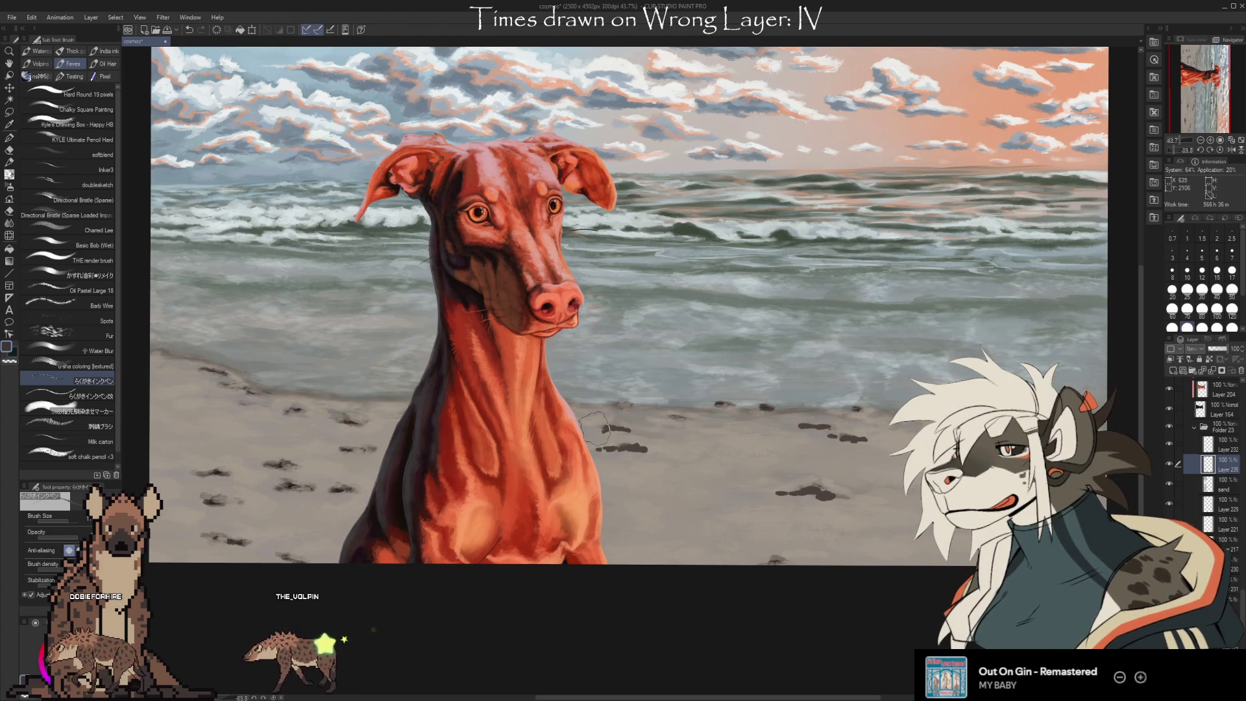
drag(672, 418, 675, 422)
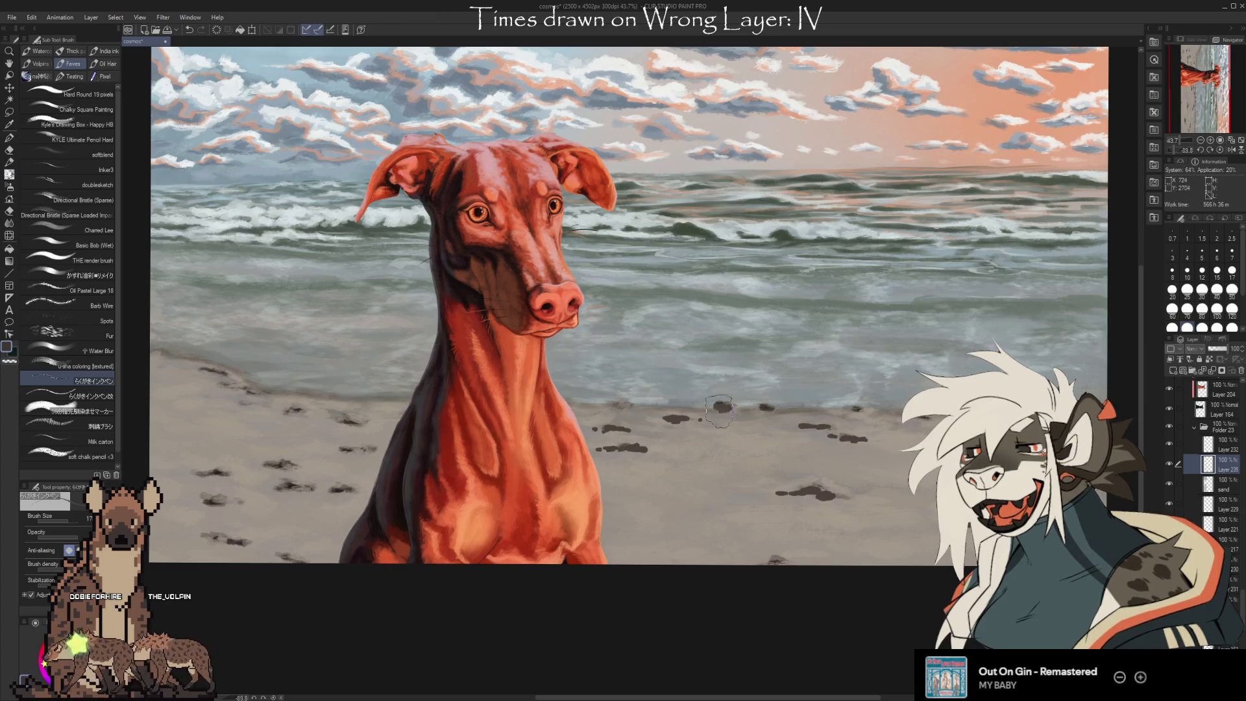
drag(759, 409, 762, 412)
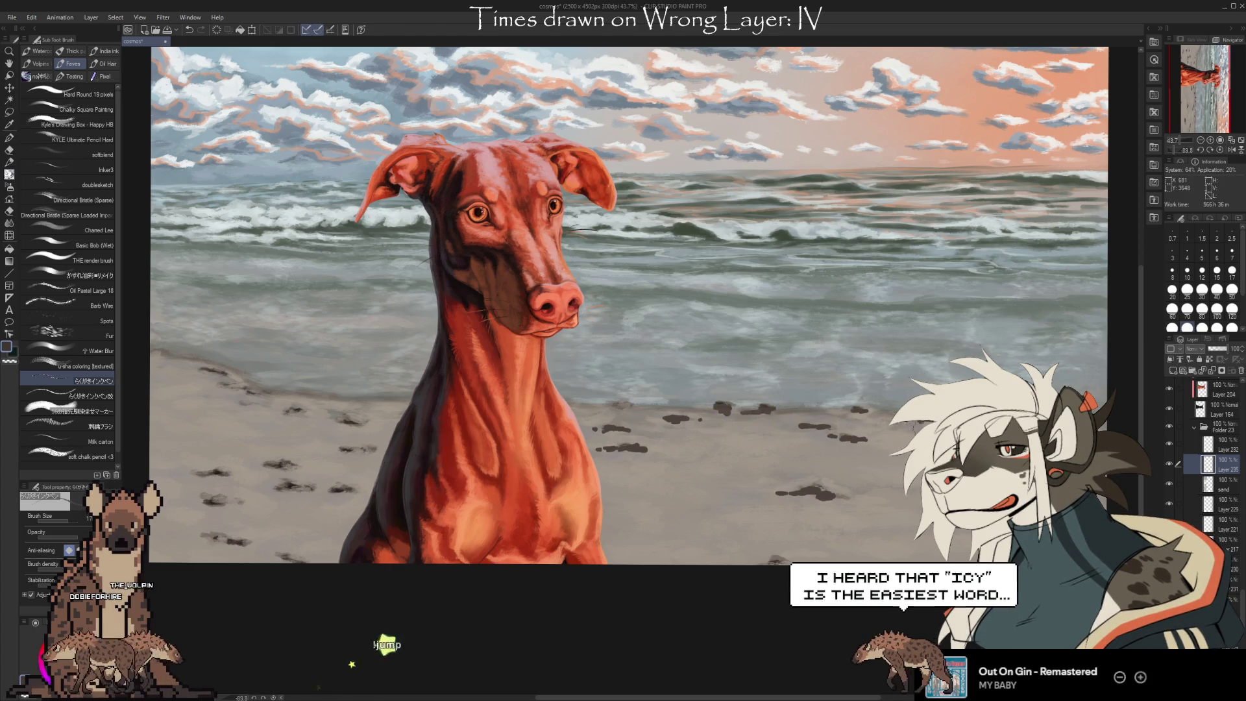
drag(696, 540, 746, 500)
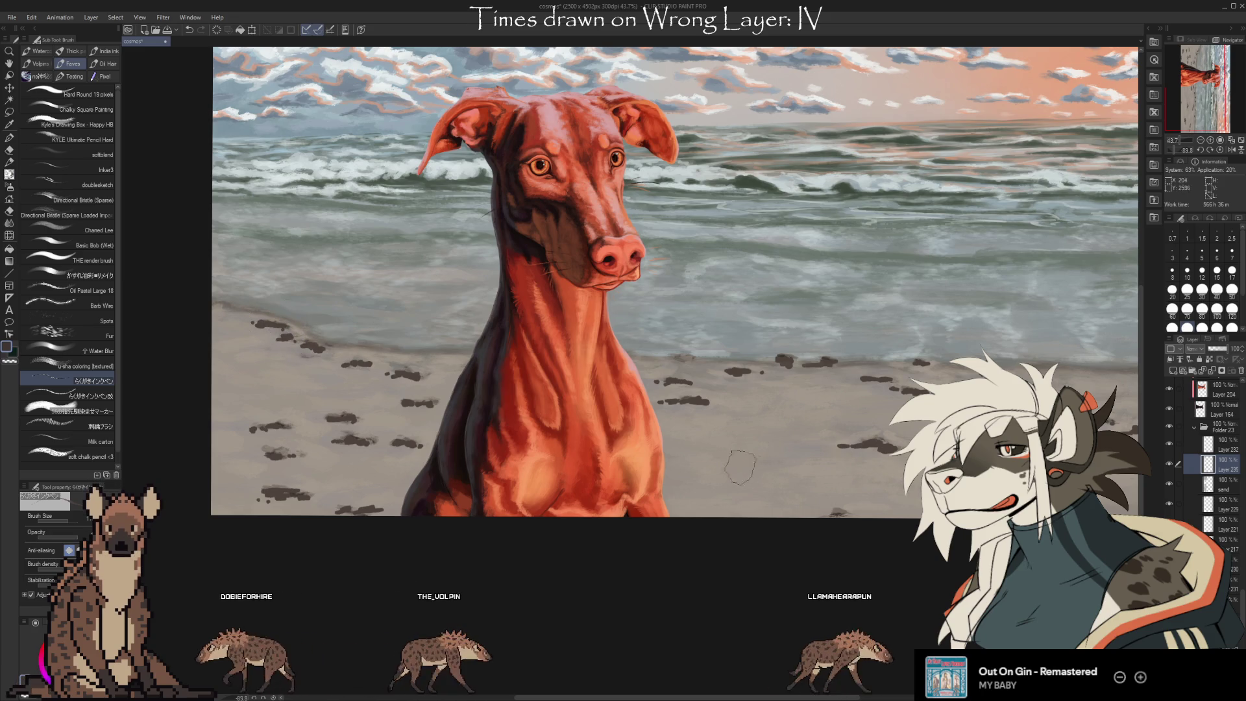
drag(918, 487, 853, 473)
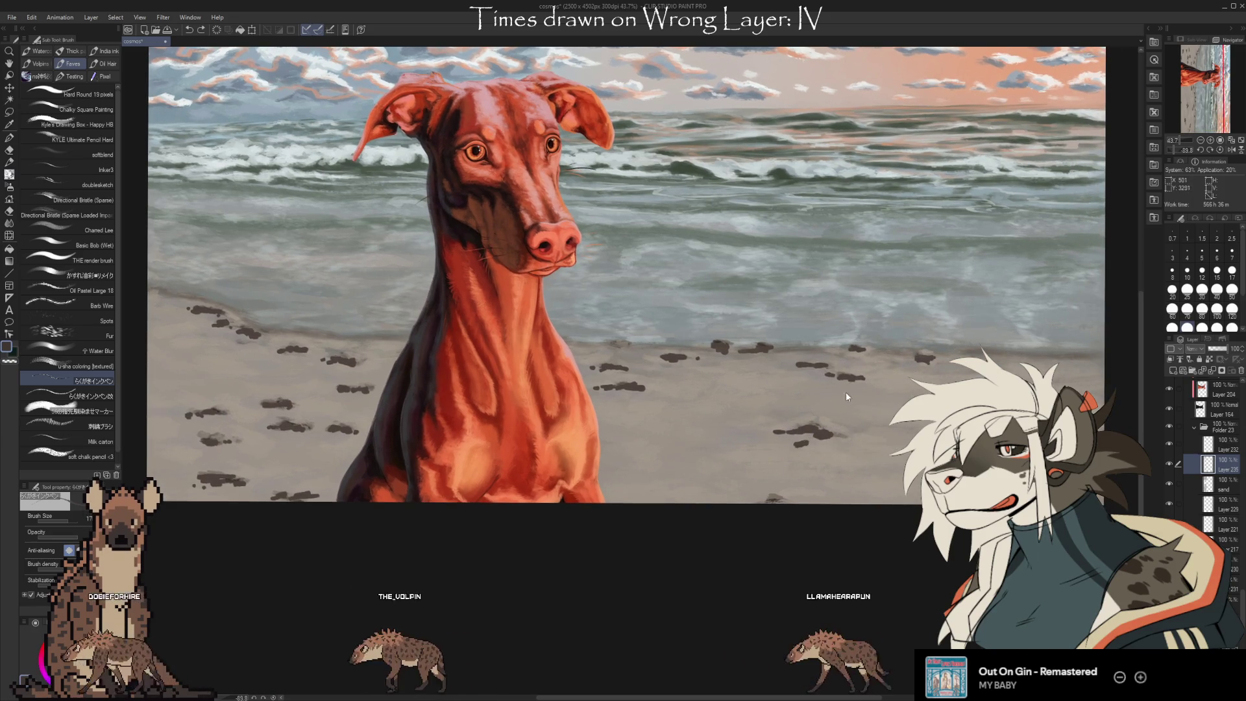
click(97, 215)
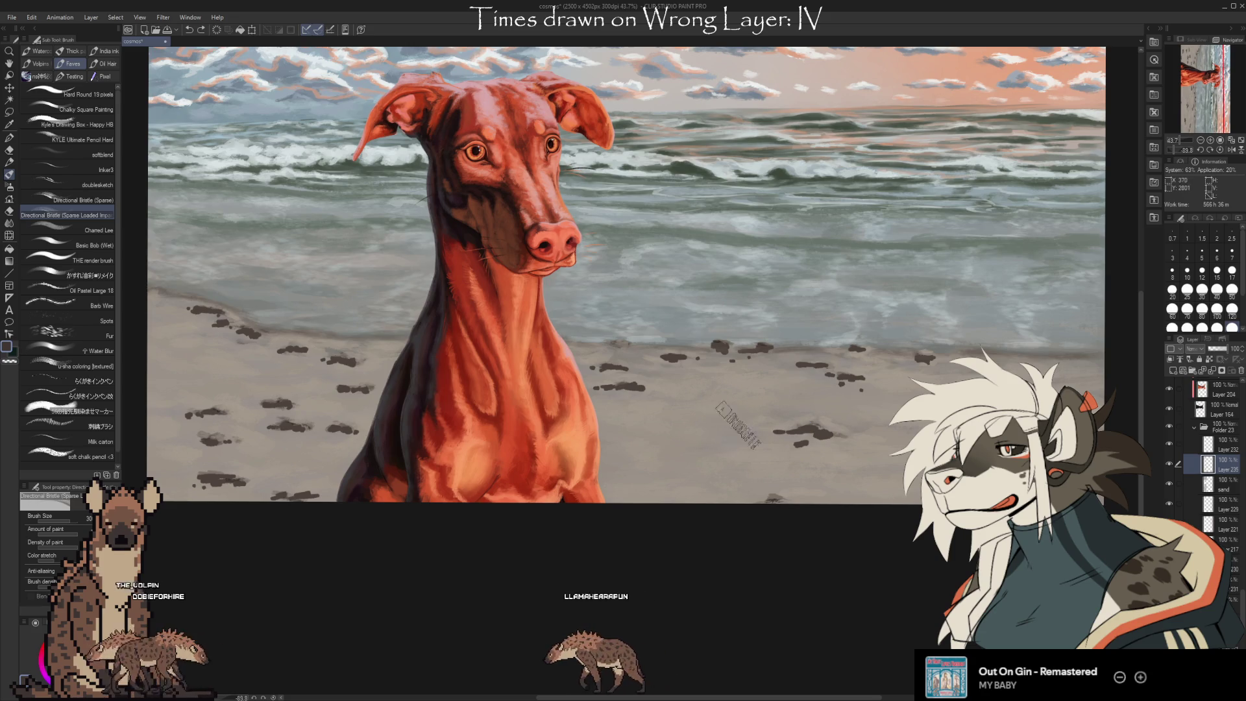
click(94, 290)
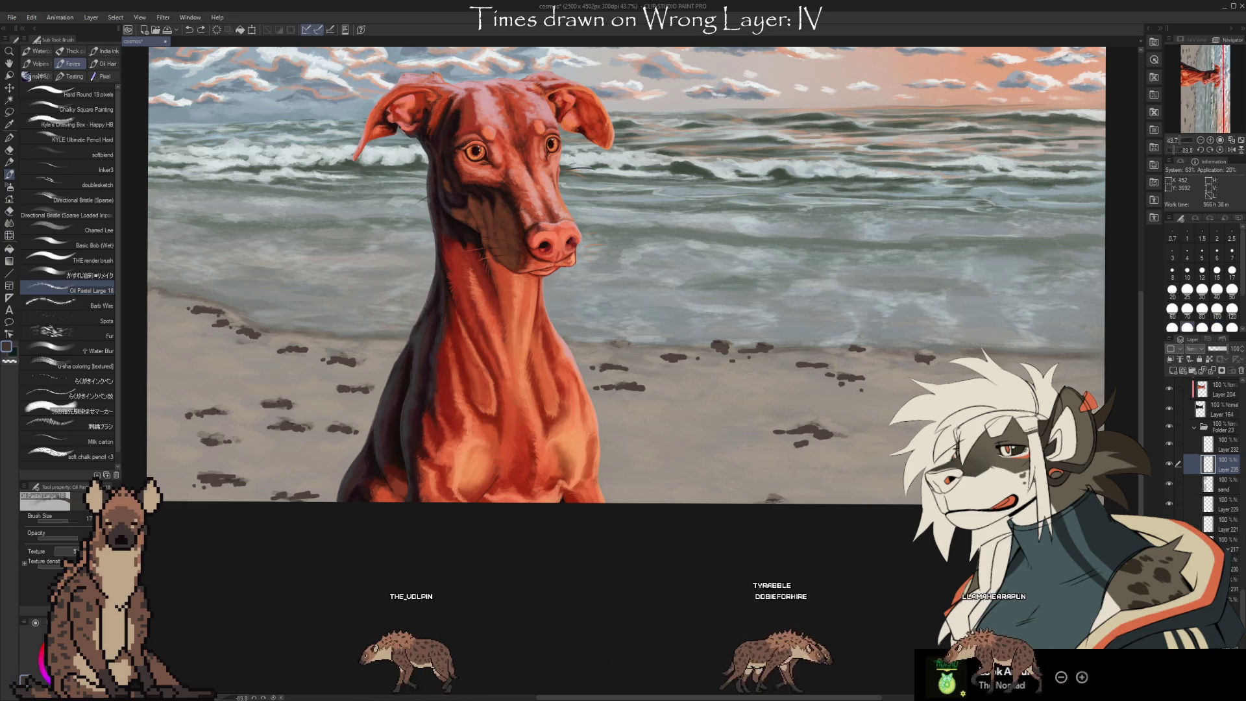
Extend the footprint blob right, undo a trial smear, and add new Layer 236 above Layer 235
drag(829, 442, 852, 439)
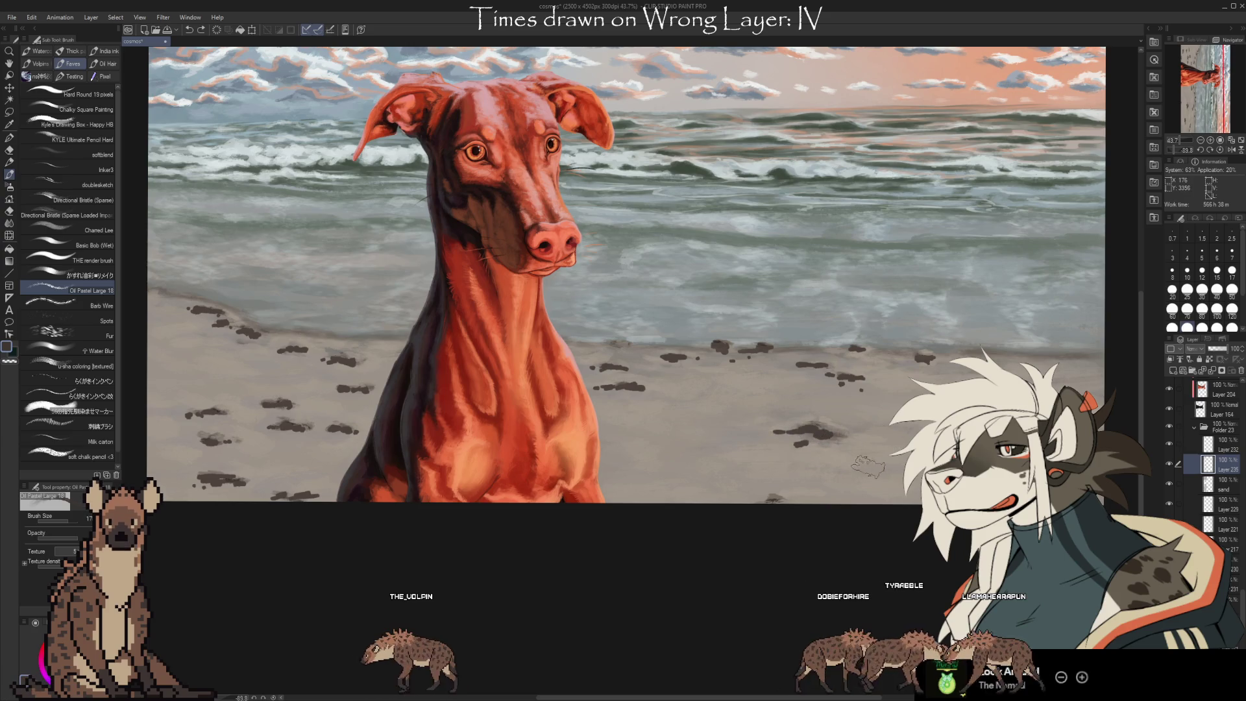
drag(853, 463, 882, 468)
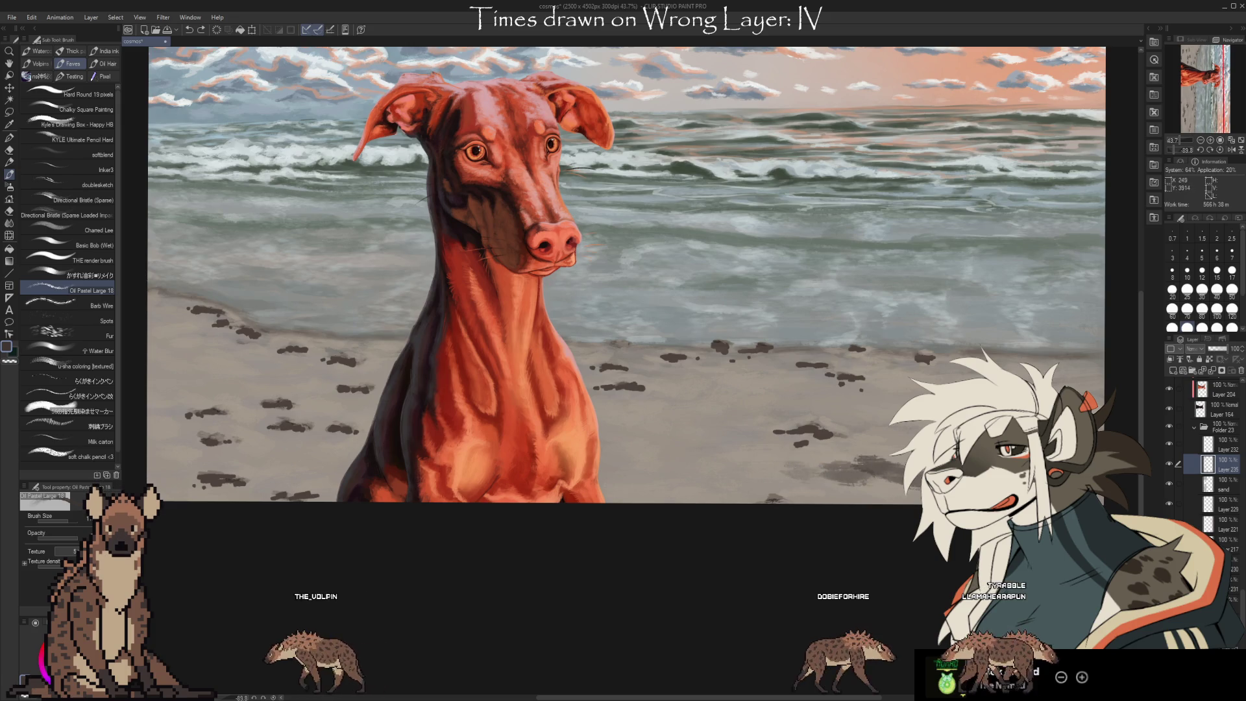
key(ctrl+z)
key(ctrl+shift+n)
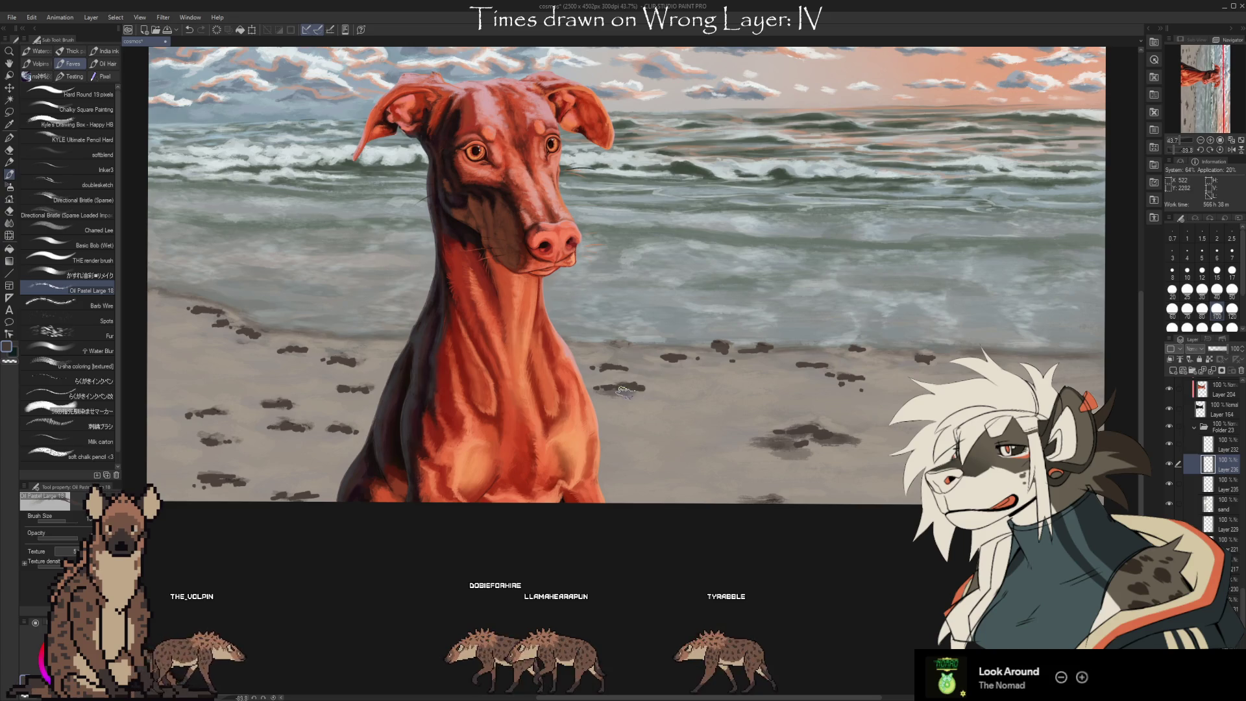
Paint dark Oil Pastel footprint shadows on the sand right of the dog, then sample a light sand grey
mouse_move(623, 397)
mouse_down()
mouse_move(678, 392)
mouse_move(624, 392)
mouse_up()
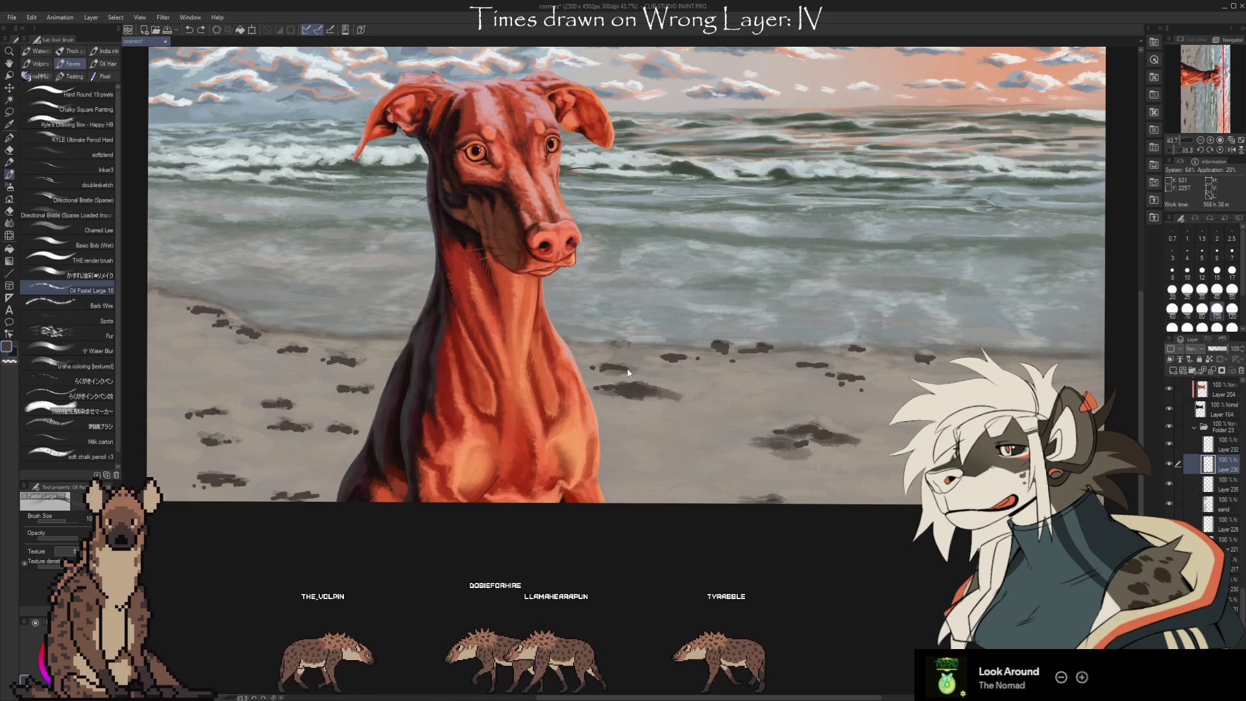
drag(679, 359, 711, 358)
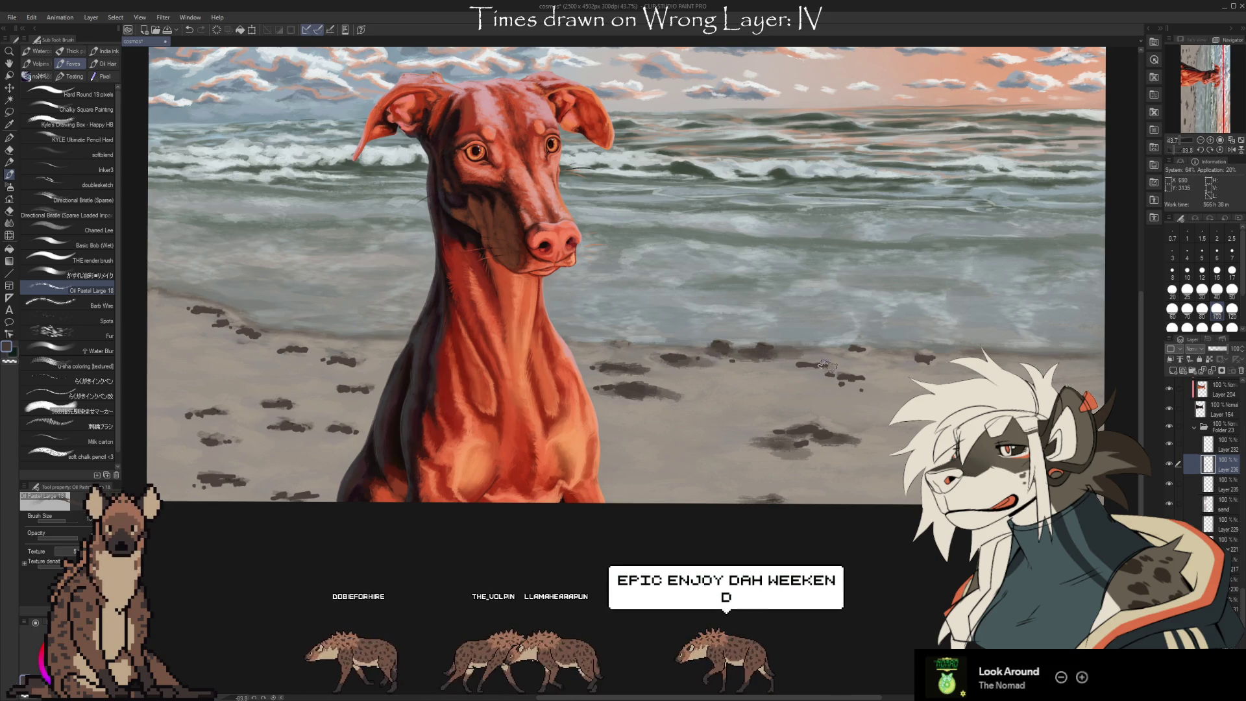
drag(850, 380, 860, 387)
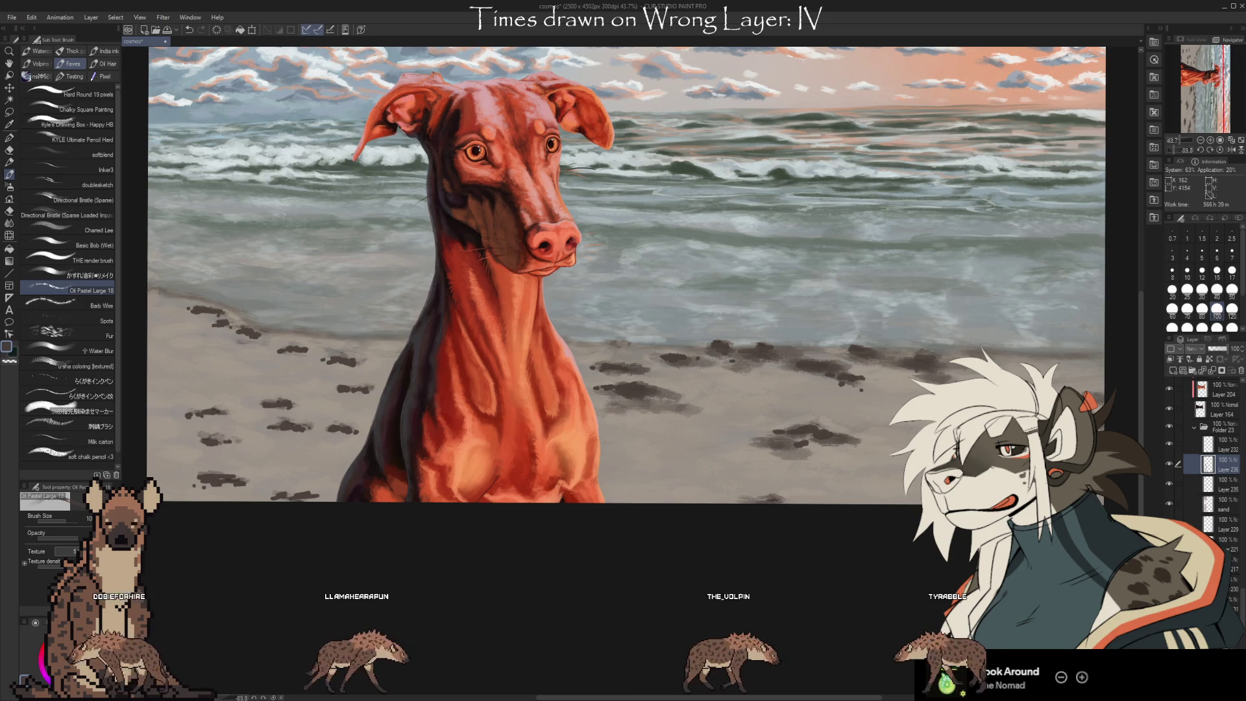
alt+click(681, 382)
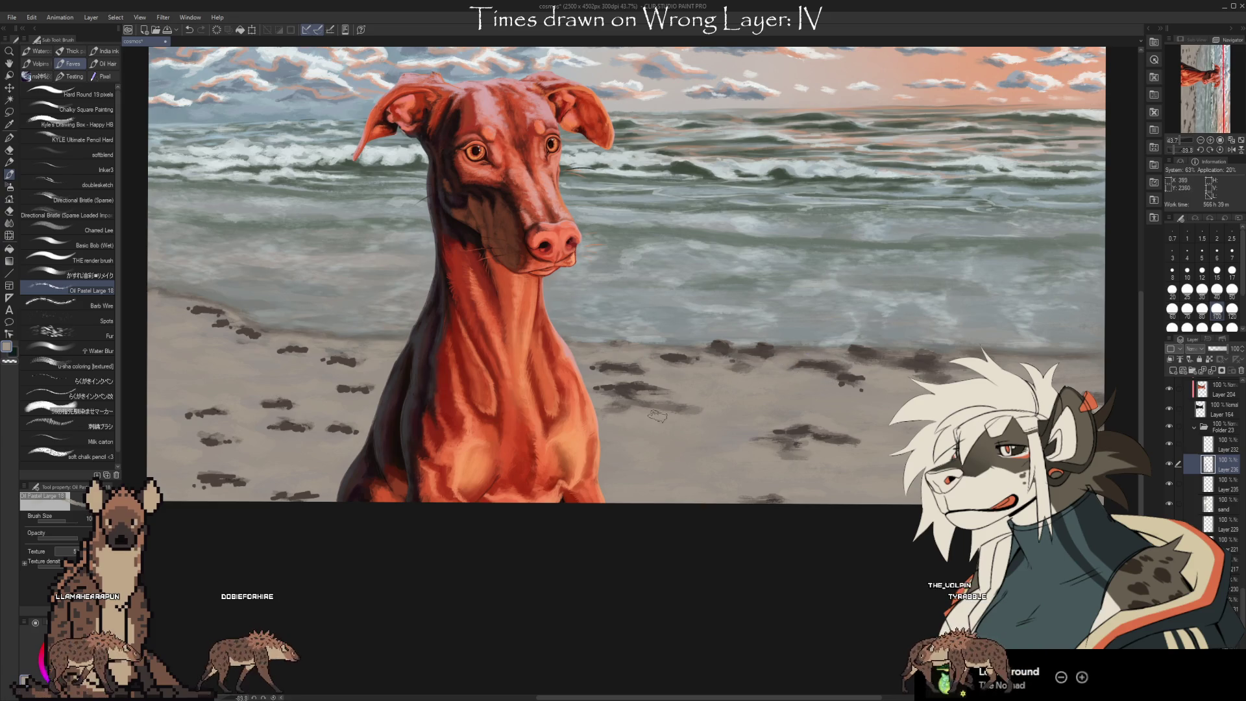
Bring the left beach into view and extend the dark footprint trail across the left sand
key(i)
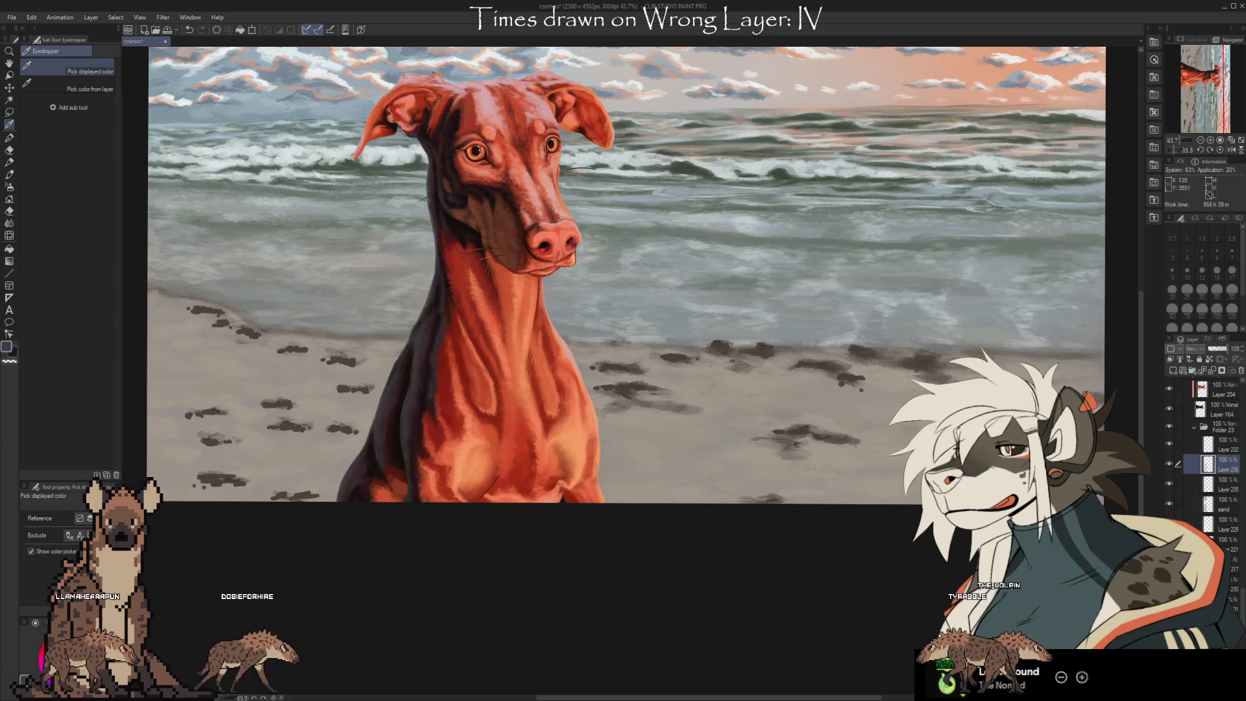
key(b)
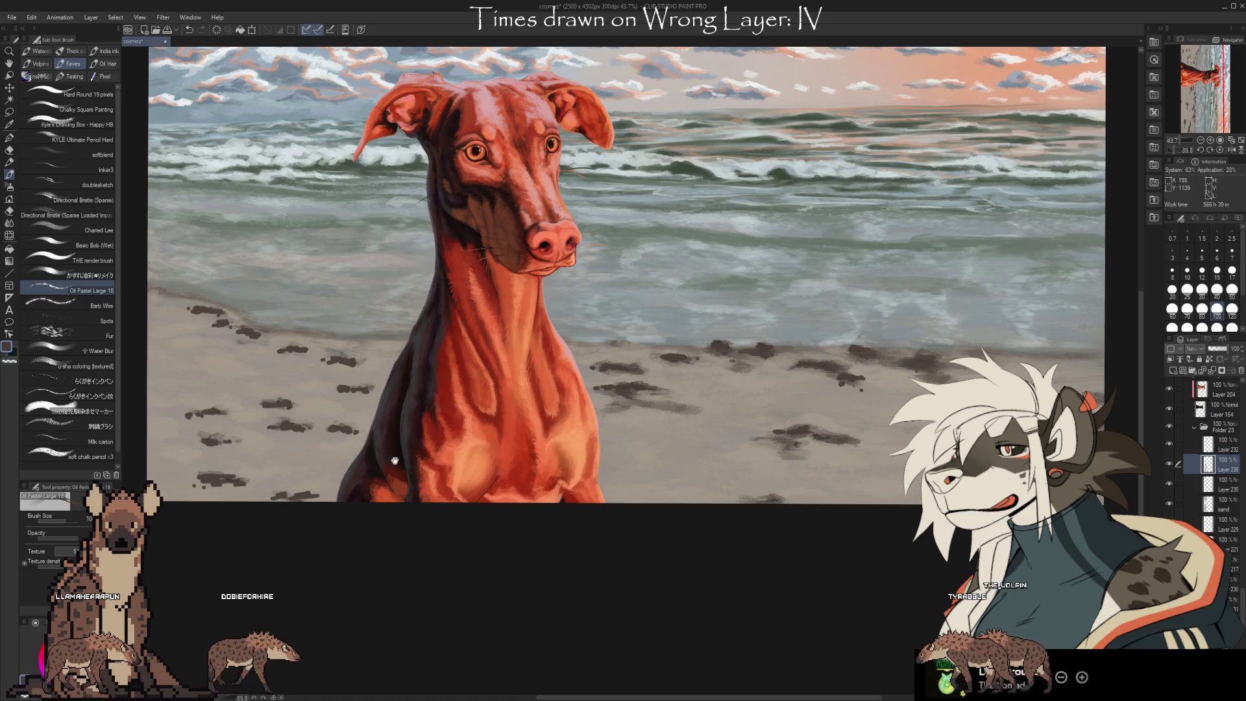
drag(388, 460, 447, 418)
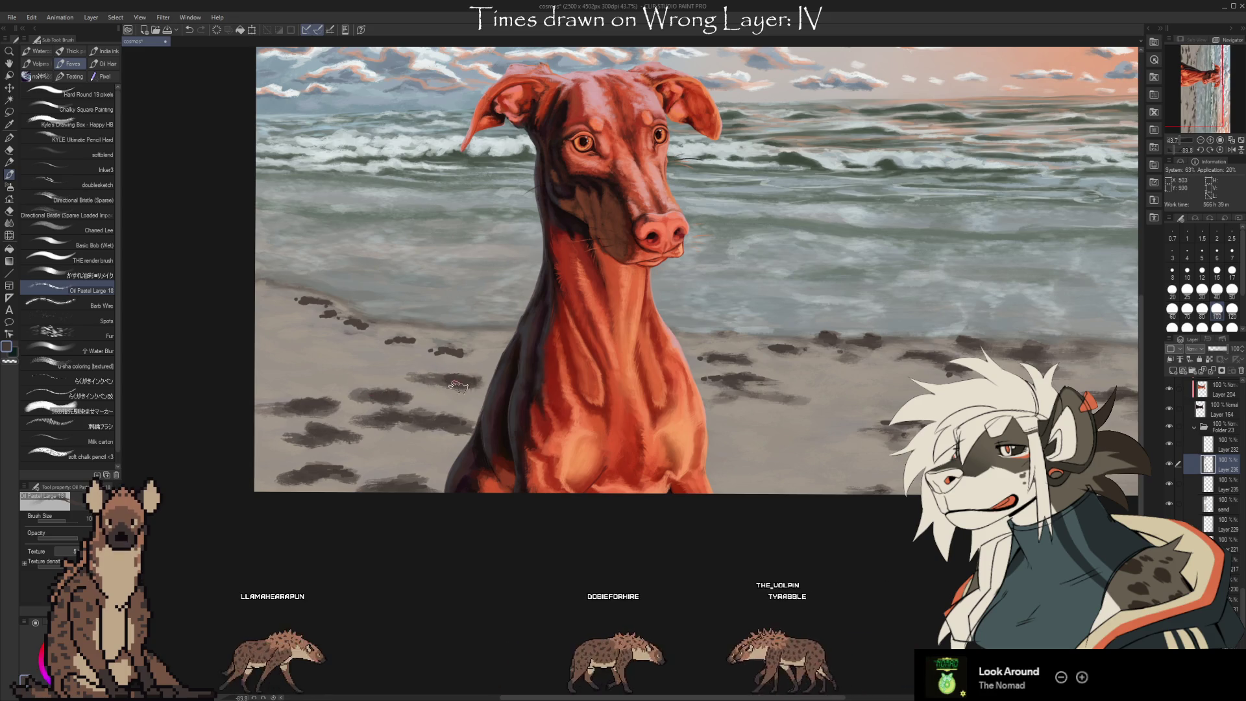
mouse_move(419, 355)
mouse_down()
mouse_move(373, 357)
mouse_move(442, 362)
mouse_up()
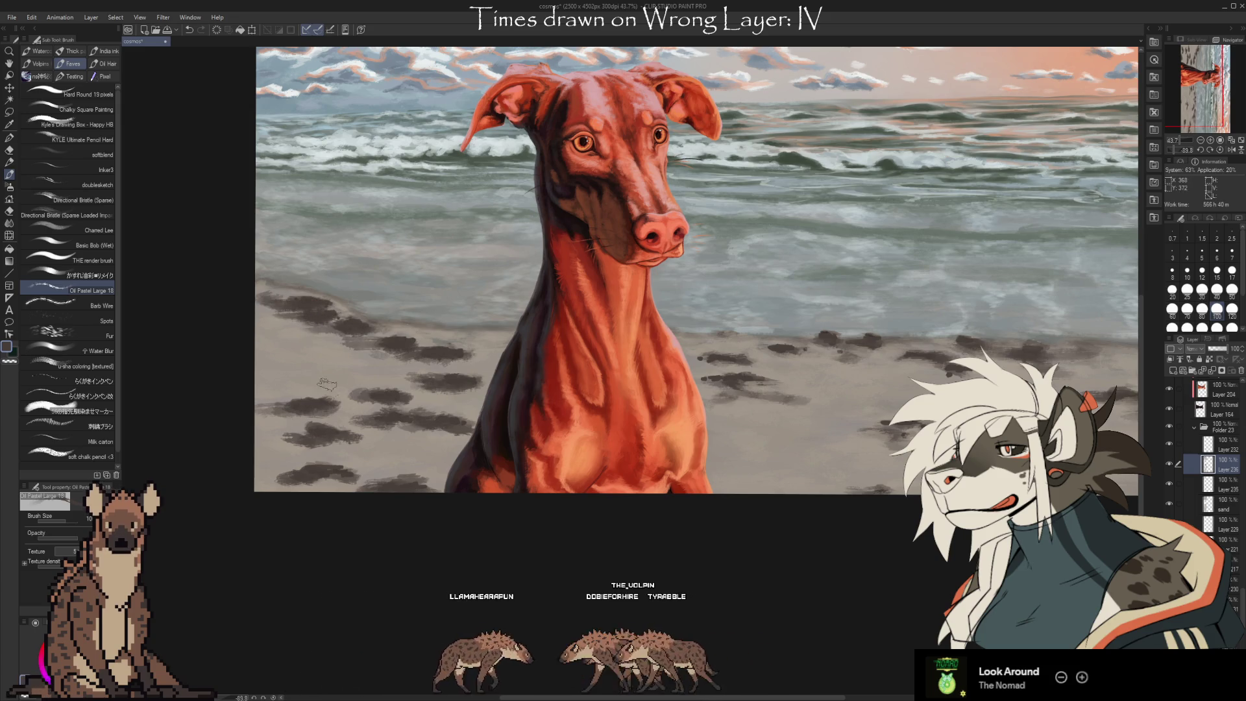
key(i)
key(b)
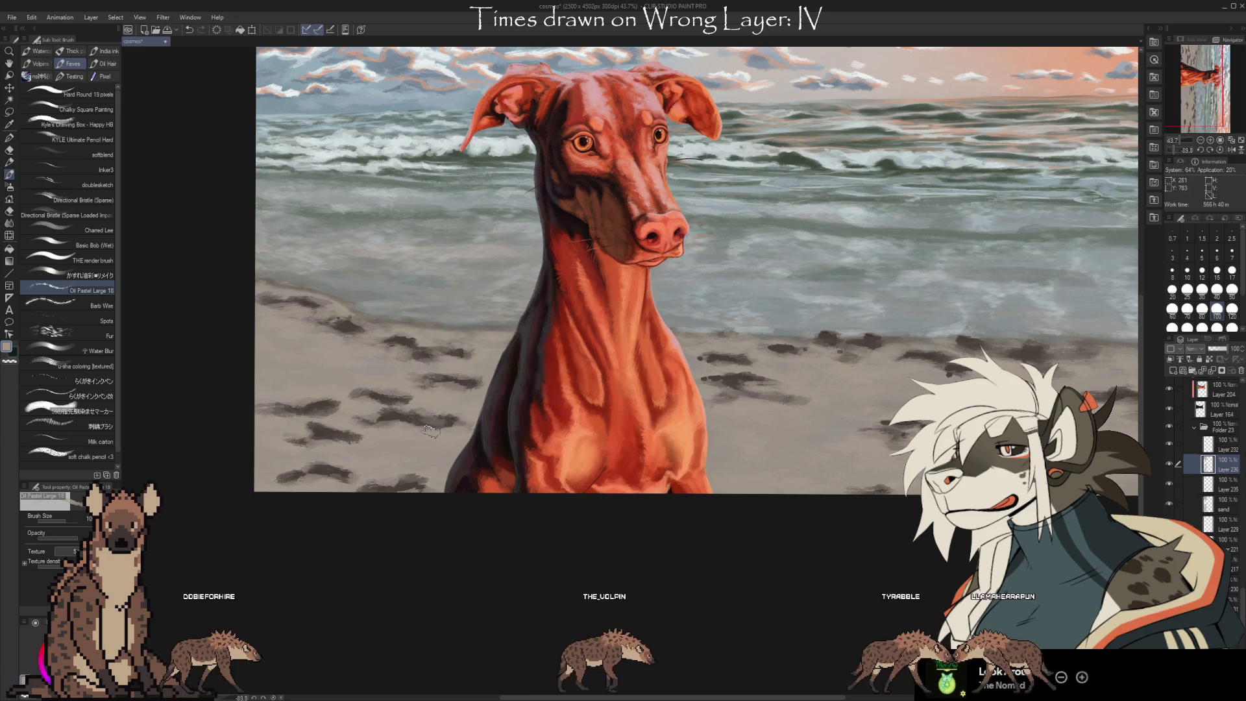
mouse_move(628, 485)
mouse_down()
mouse_move(524, 475)
mouse_move(492, 527)
mouse_up()
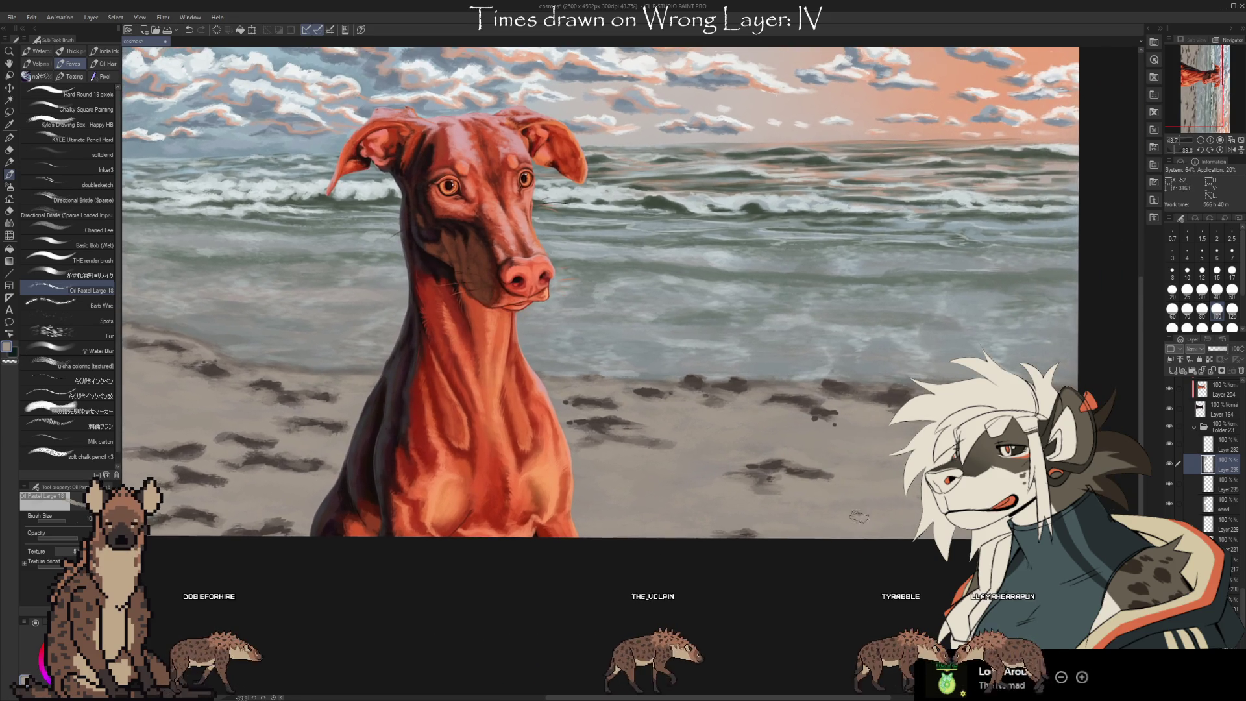
Show Layer 236, merge Layer 235 down into sand, and compare by toggling layer visibility
click(1167, 464)
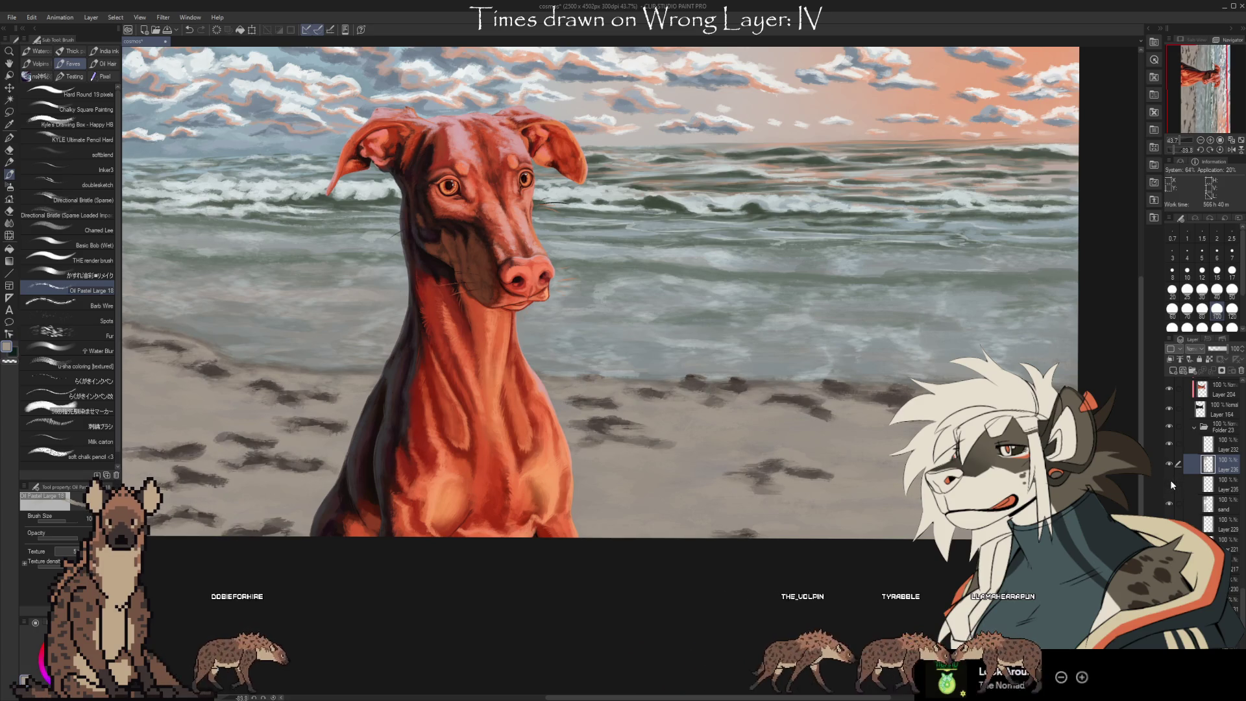
click(1157, 492)
key(ctrl+e)
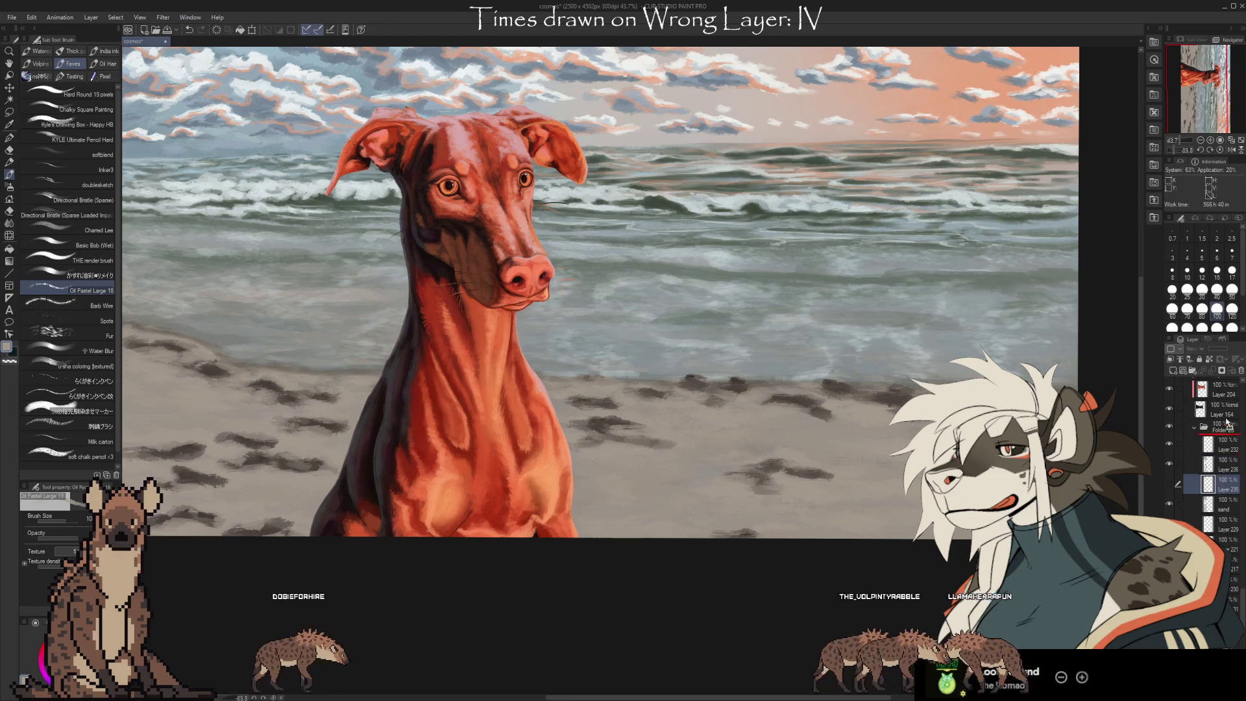
click(1167, 465)
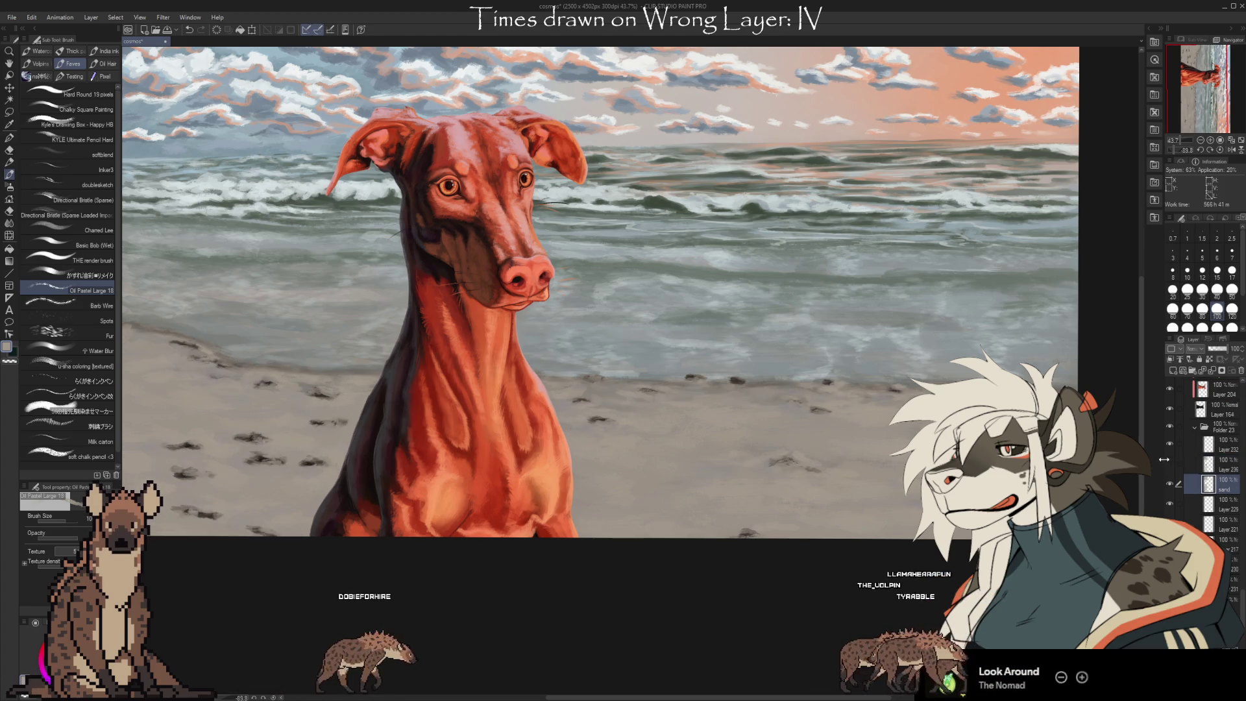
click(1168, 464)
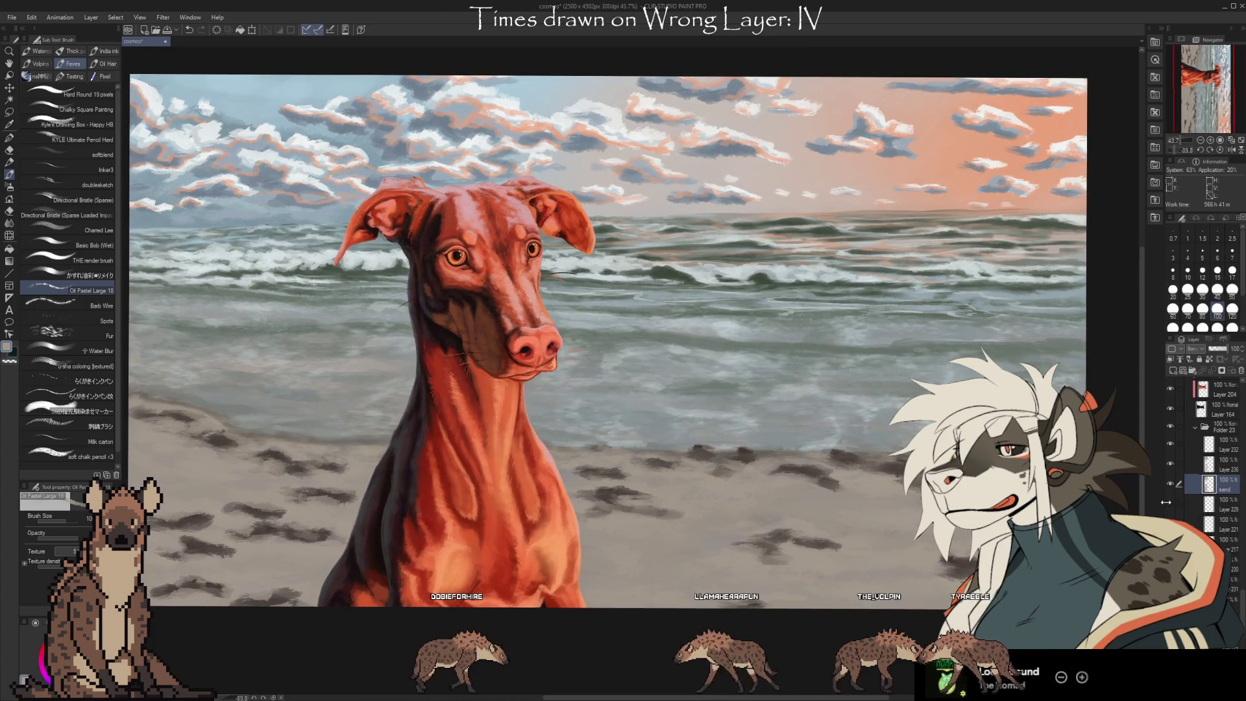
click(1169, 463)
click(1169, 463)
click(1169, 485)
click(1169, 485)
Merge Layer 236 down into the sand layer
click(1225, 468)
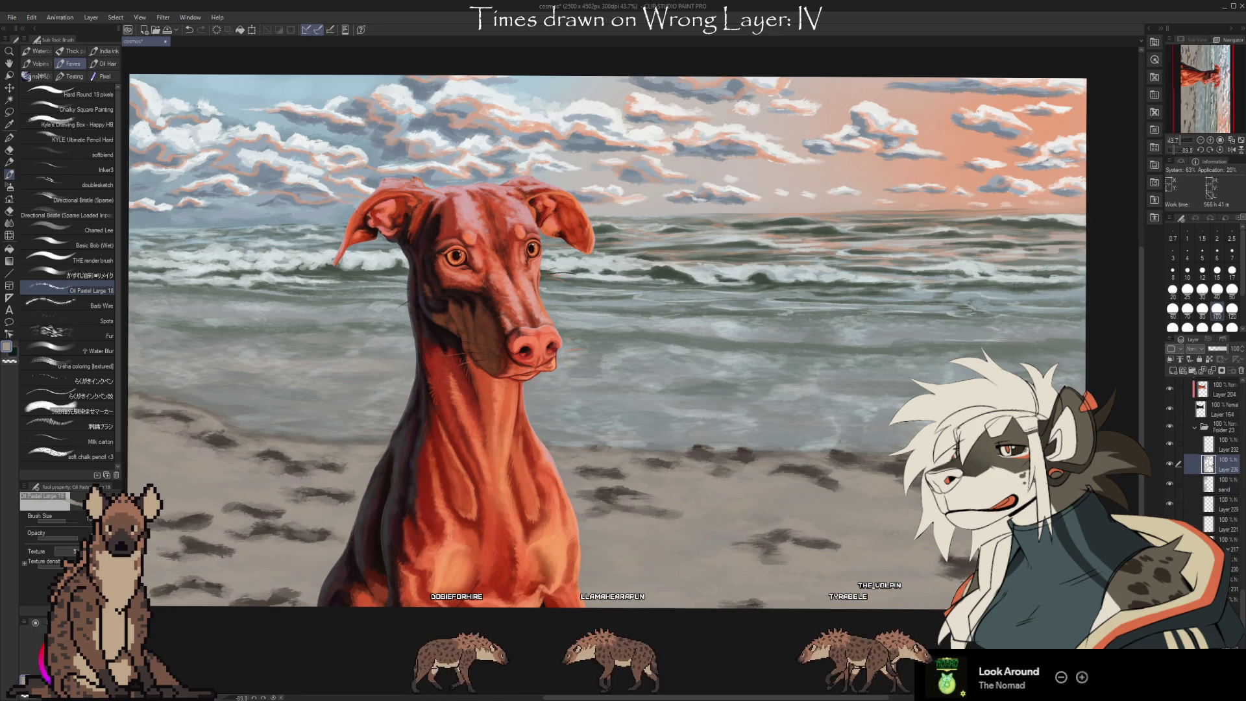
click(1169, 462)
click(1169, 462)
key(ctrl+e)
Make Layer 232 visible and active, merging it into sand and undoing that merge
click(1169, 444)
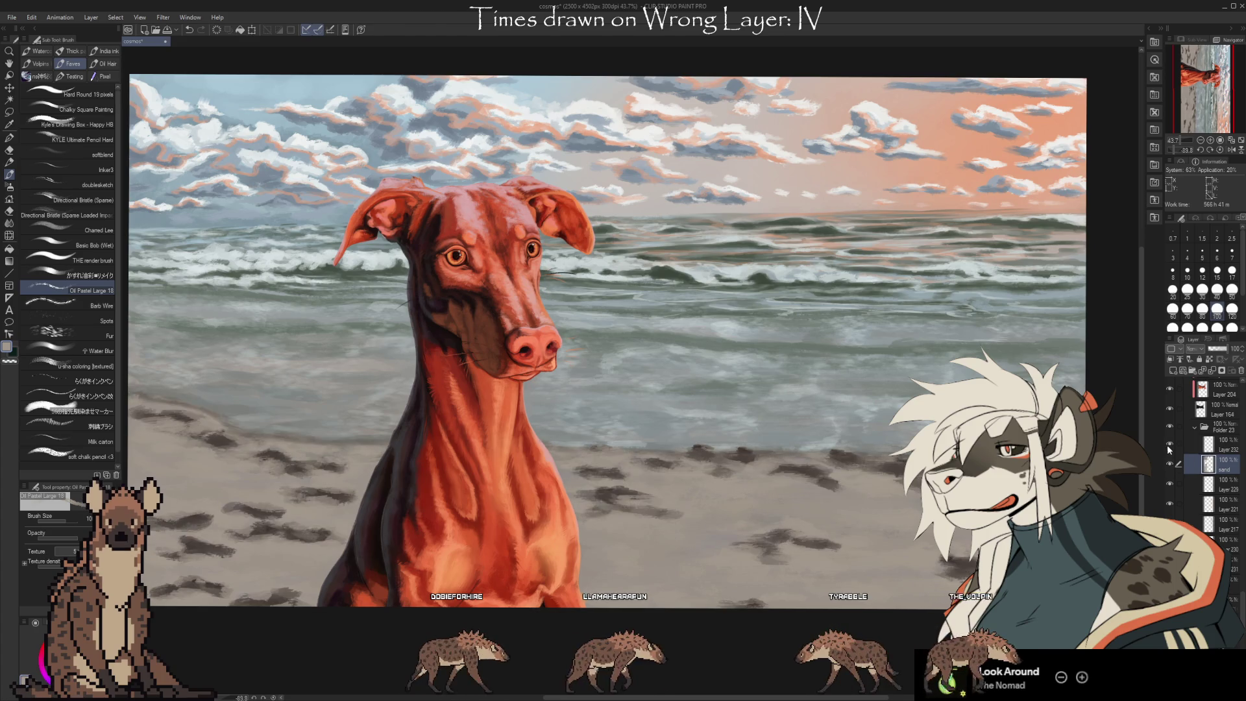
click(1215, 444)
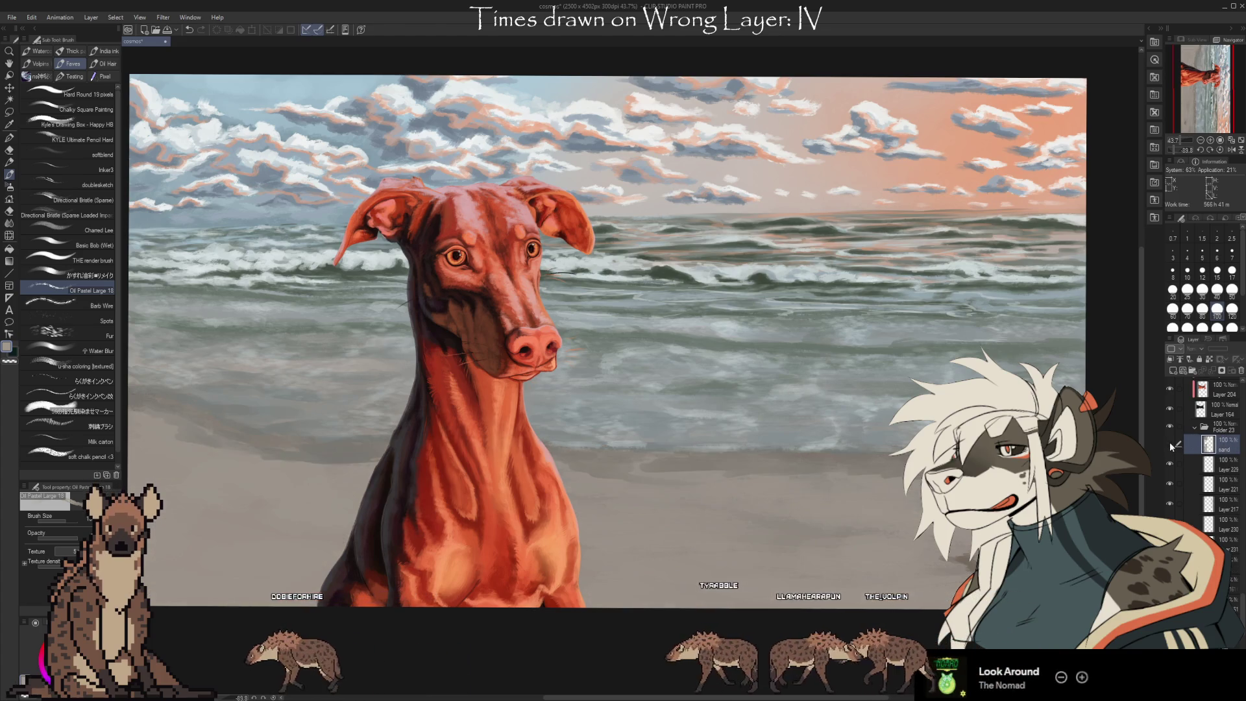
key(ctrl+e)
key(ctrl+z)
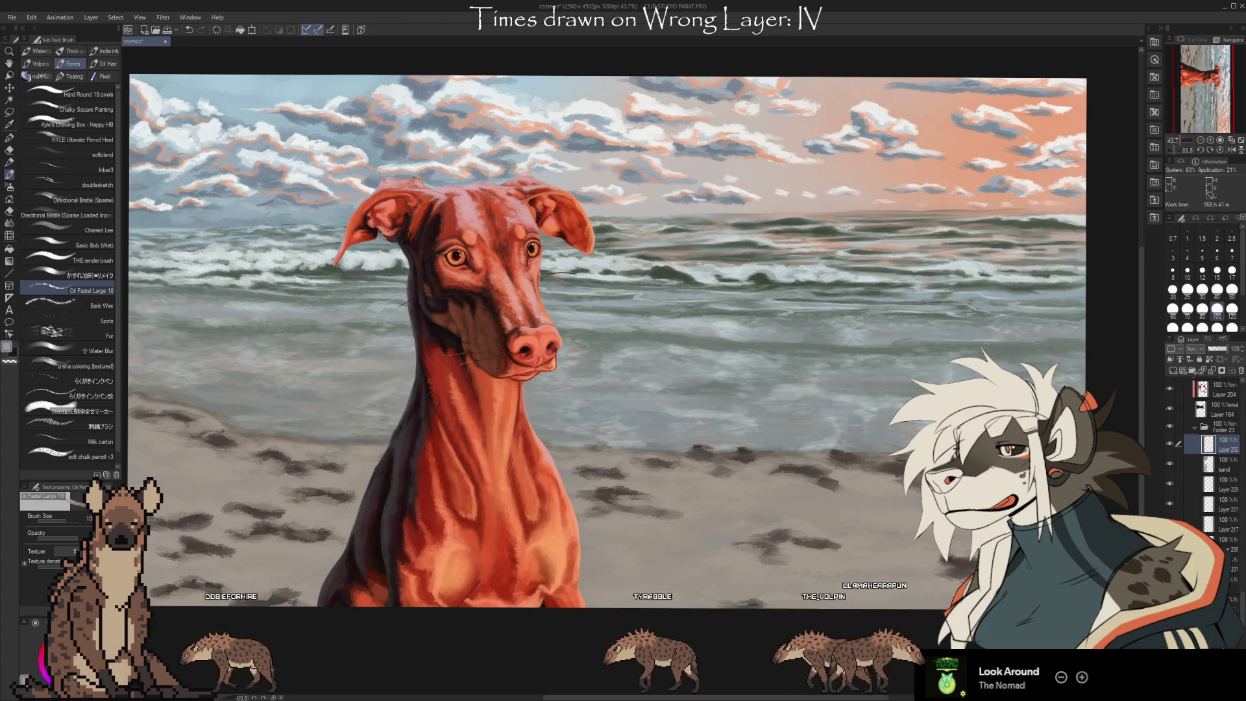
mouse_move(855, 509)
mouse_down()
mouse_move(864, 482)
mouse_move(849, 499)
mouse_move(916, 498)
mouse_move(868, 494)
mouse_up()
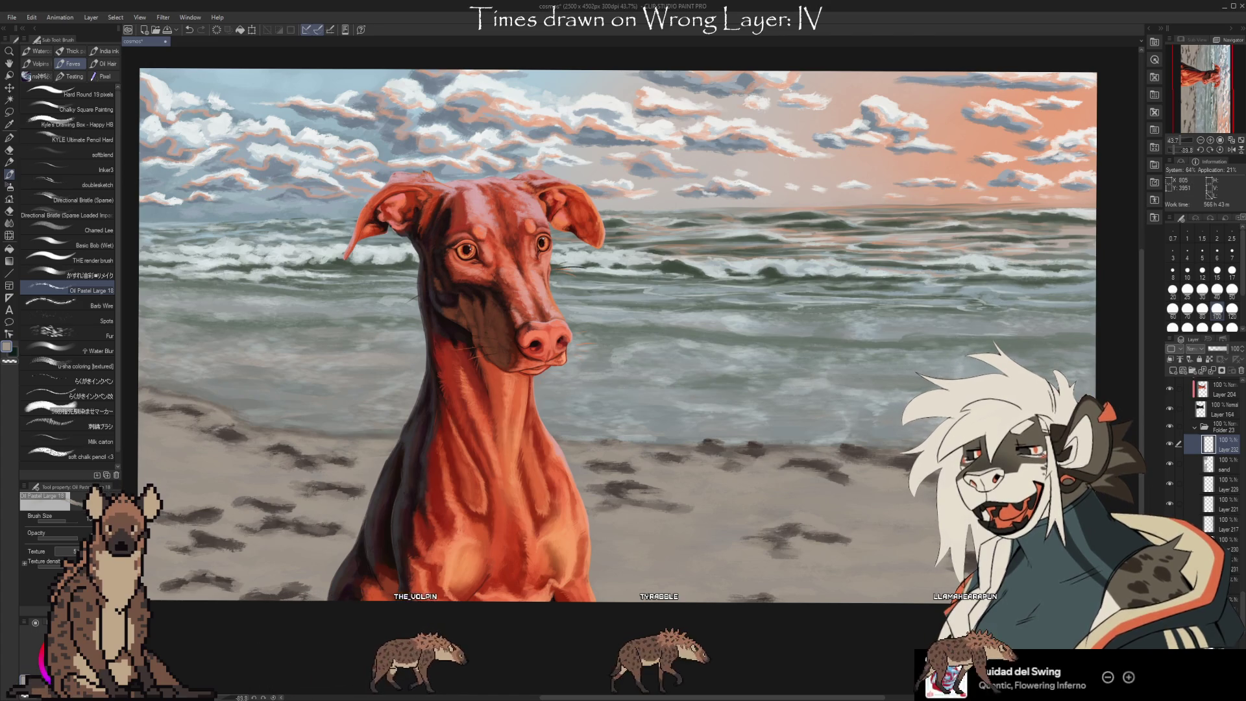
key(i)
key(b)
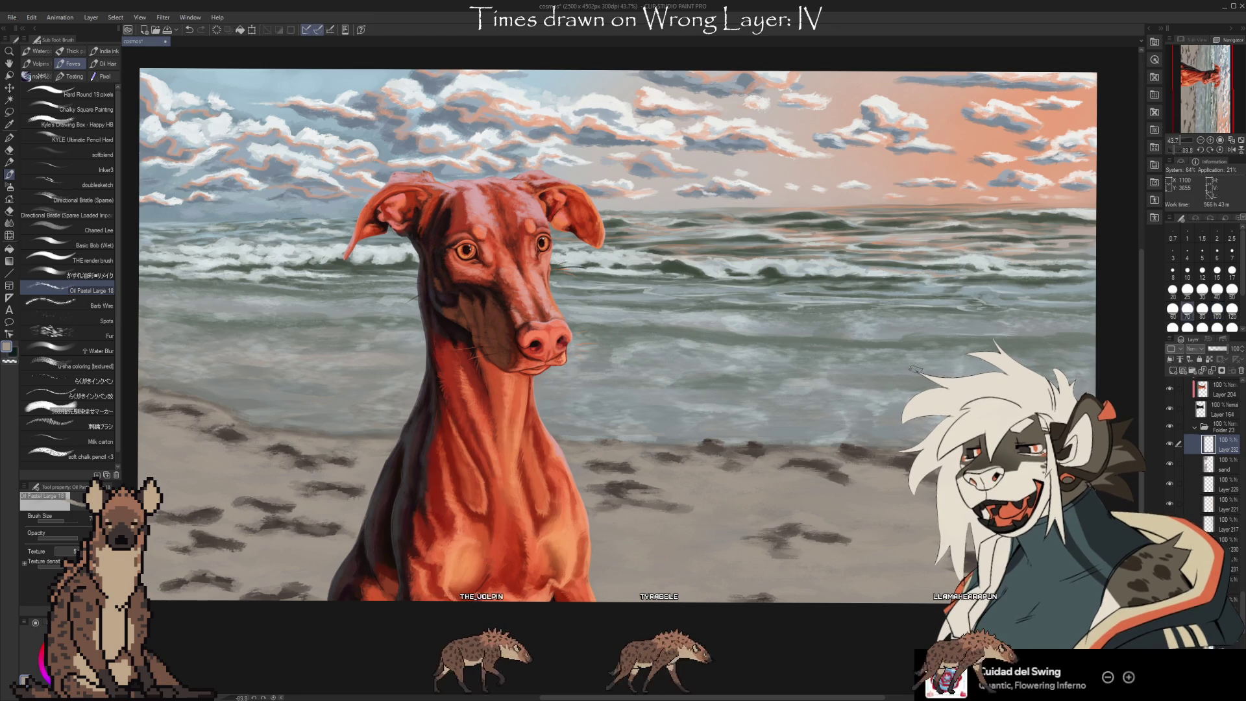
drag(851, 480, 857, 503)
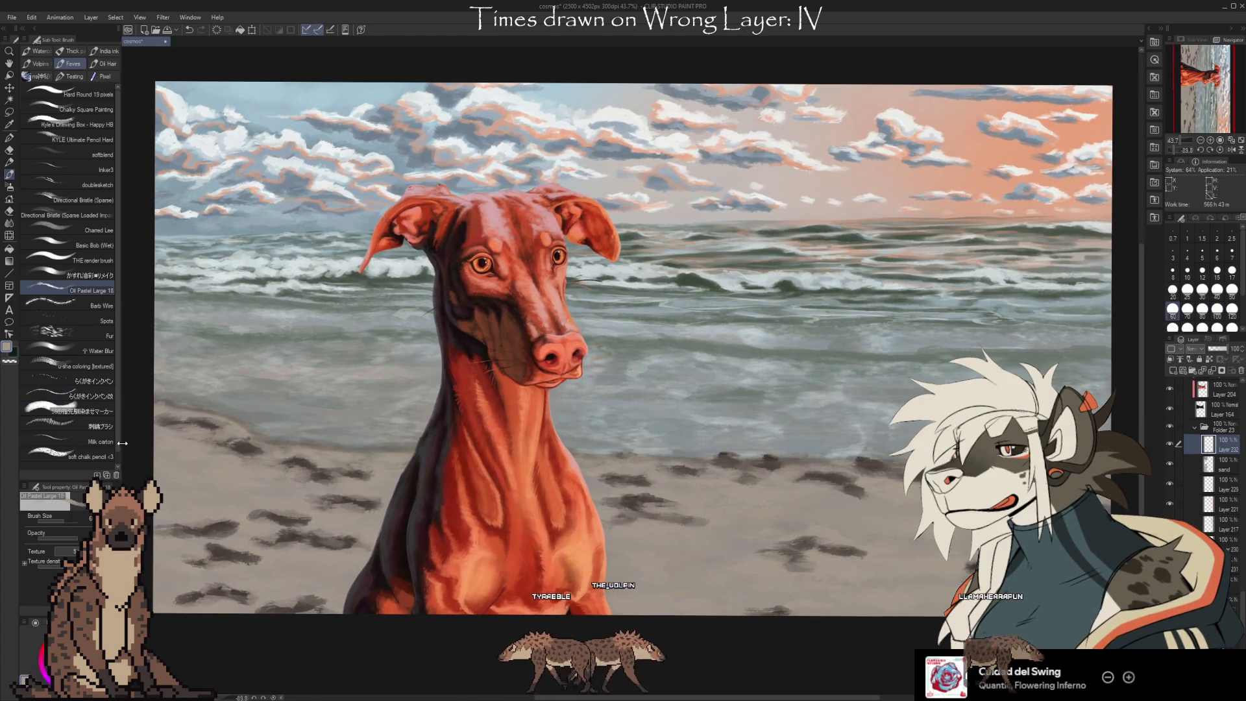
Choose a spatter brush and sample a dark grey-blue from the painting
scroll(116, 451, down, 1)
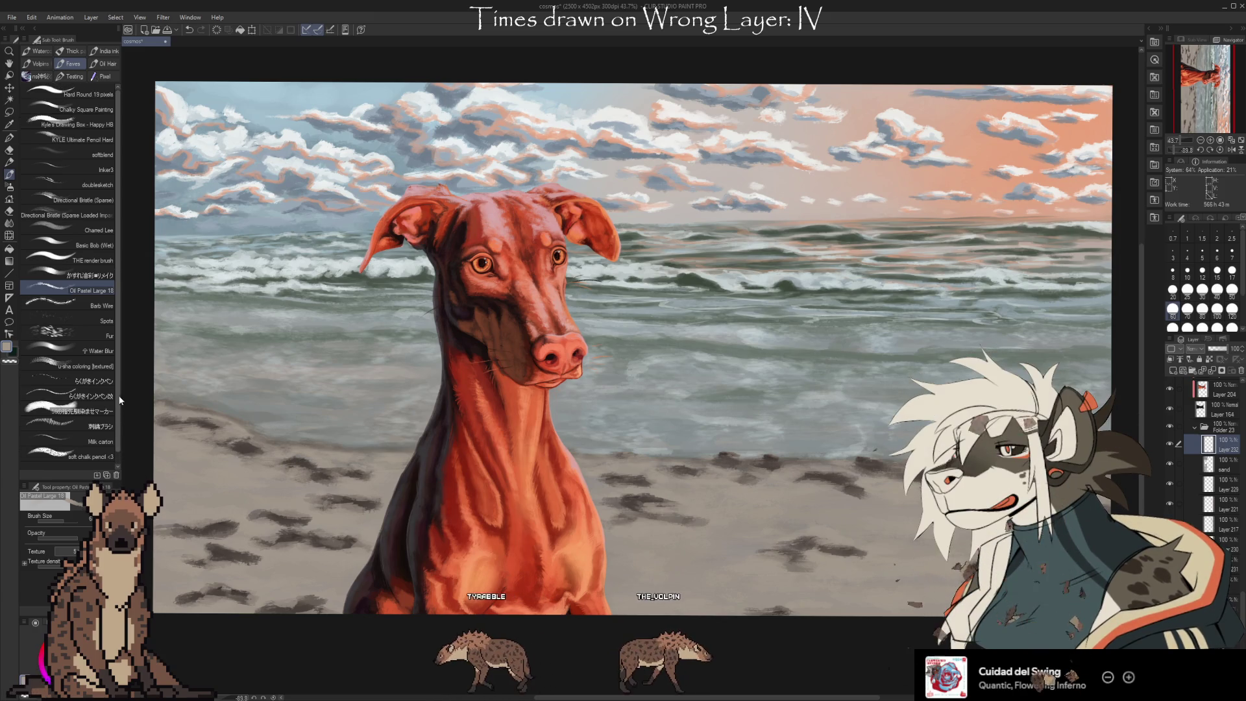
scroll(117, 364, up, 1)
click(107, 321)
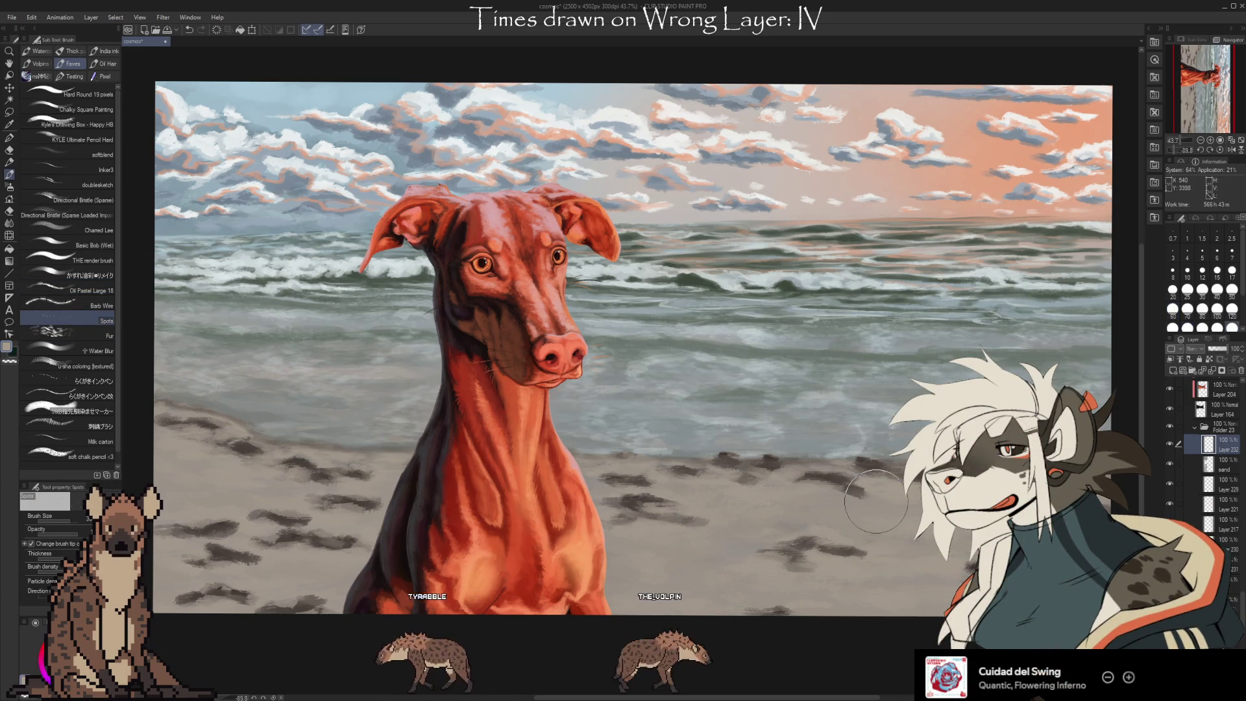
alt+click(856, 561)
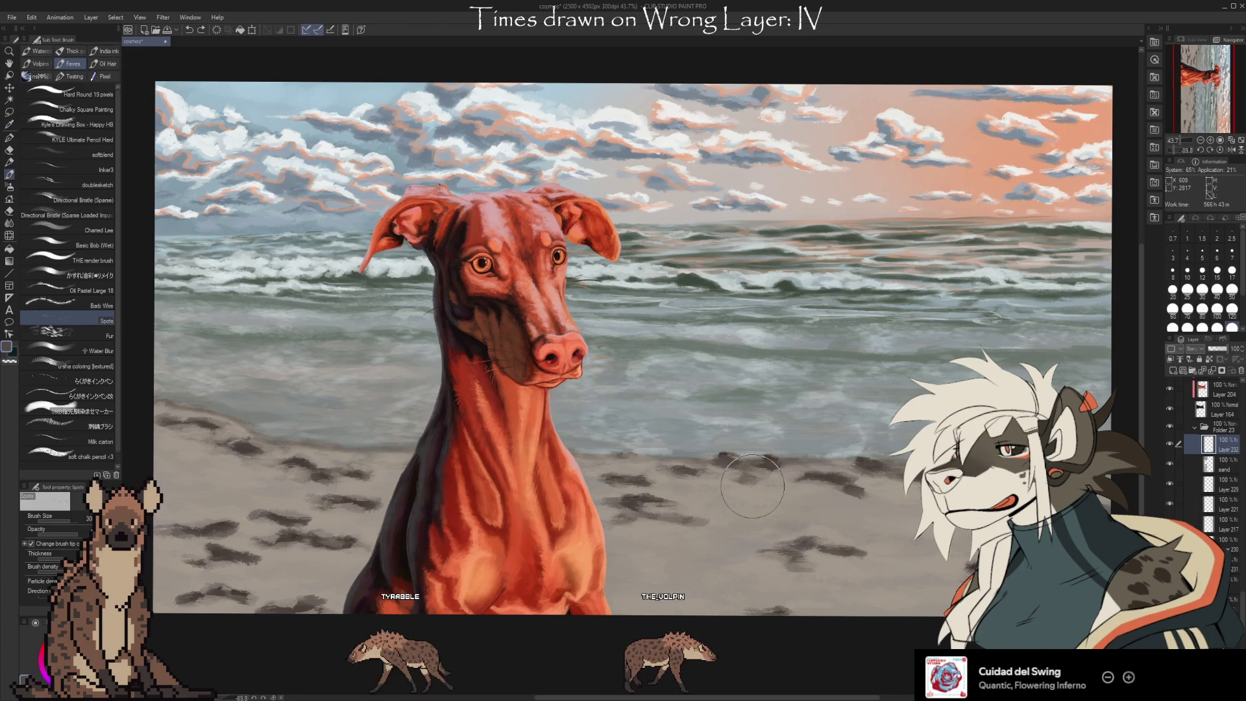
Switch to the dry, textured Speckle brush and shrink it from 21 to 20
click(37, 64)
scroll(117, 188, down, 3)
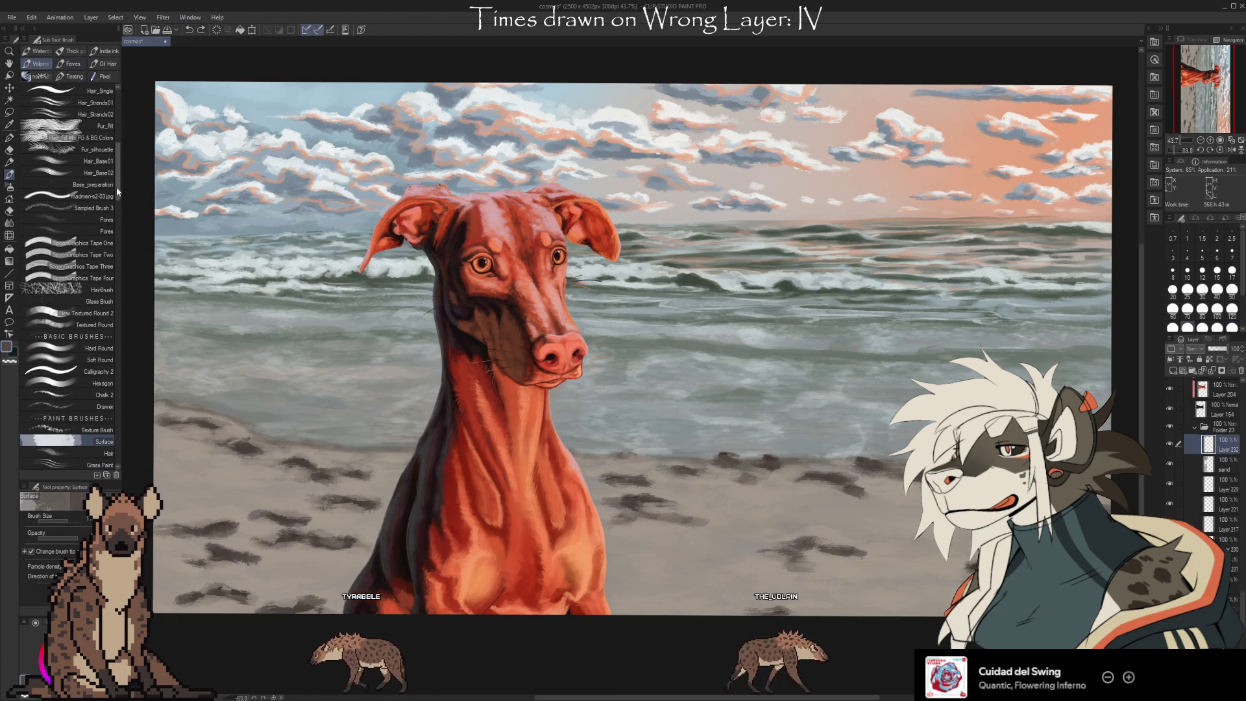
scroll(119, 192, down, 7)
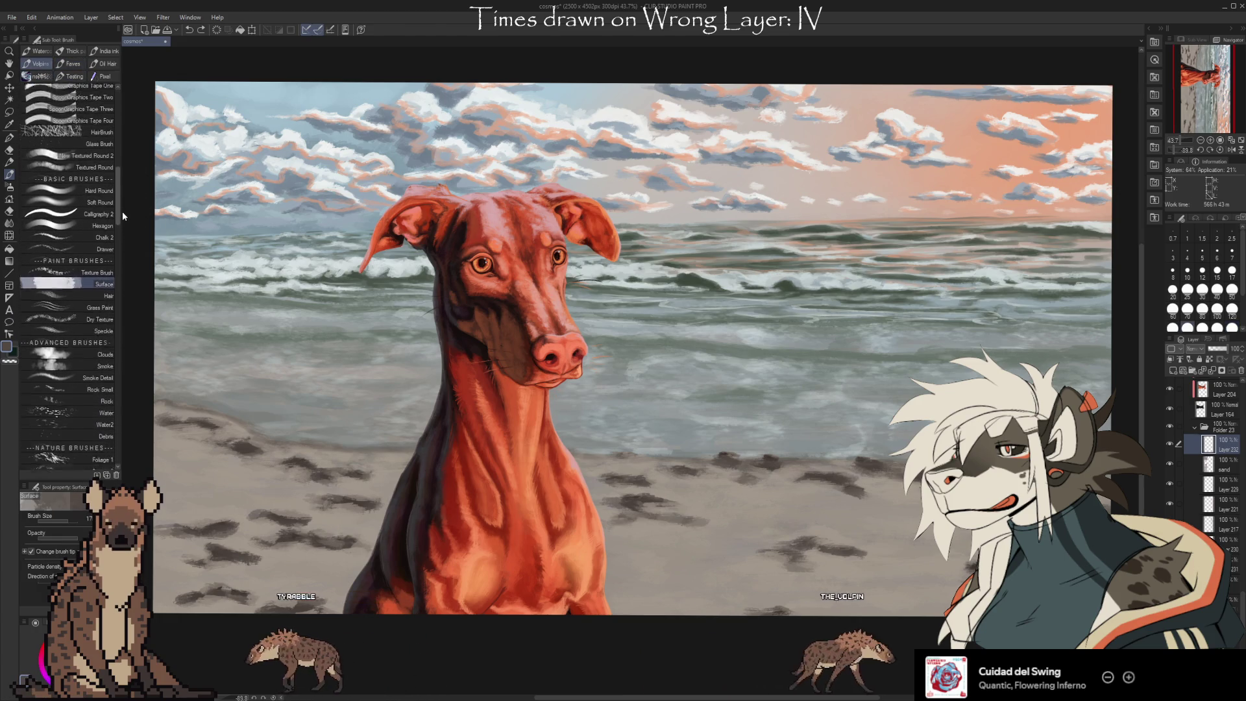
scroll(123, 224, down, 4)
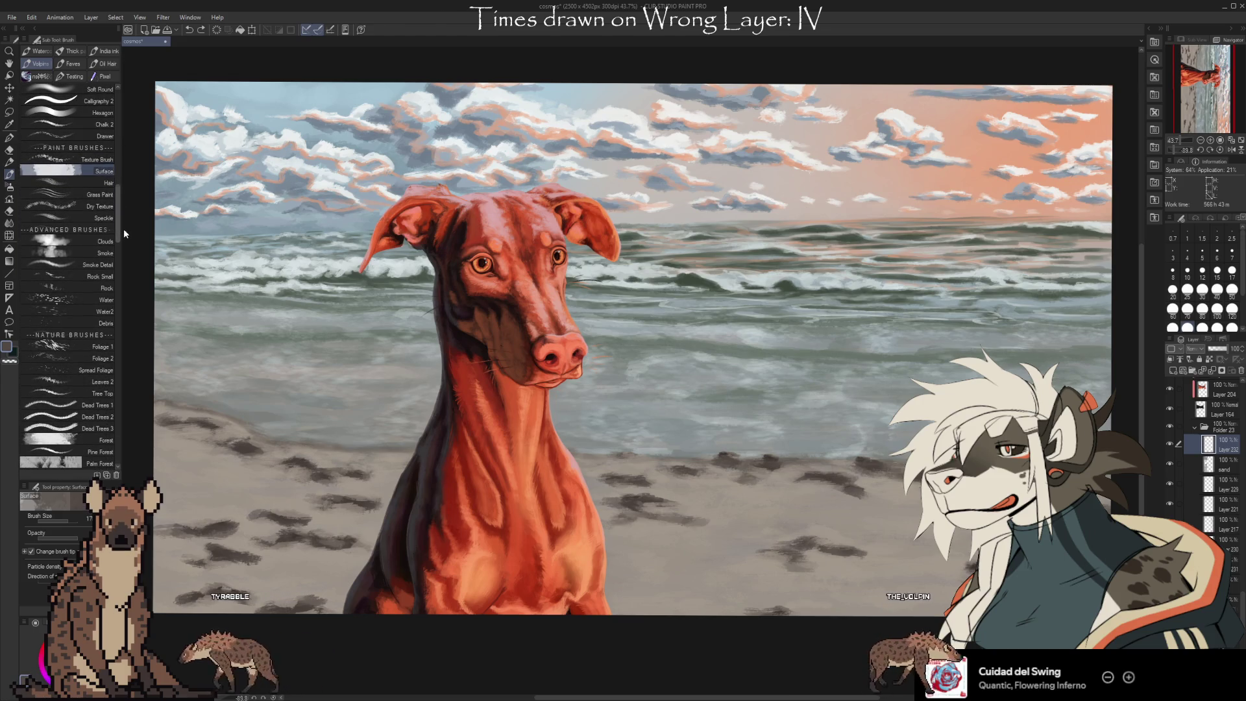
click(104, 208)
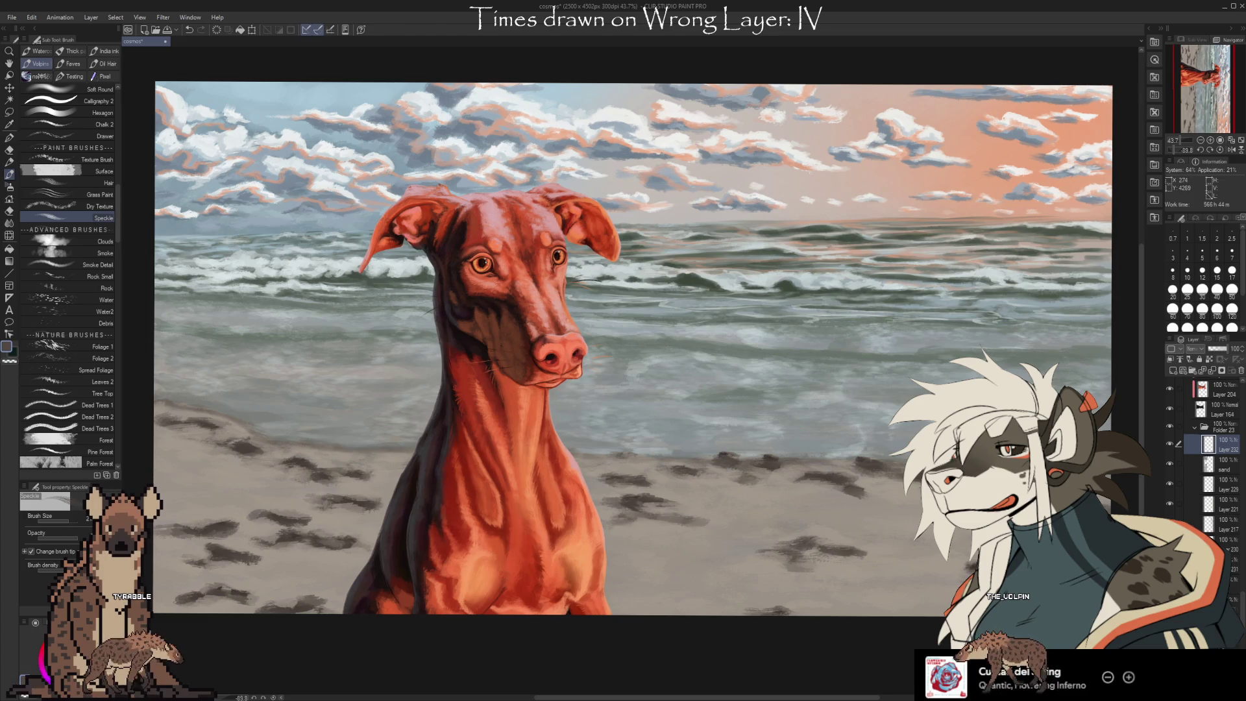
scroll(68, 273, up, 5)
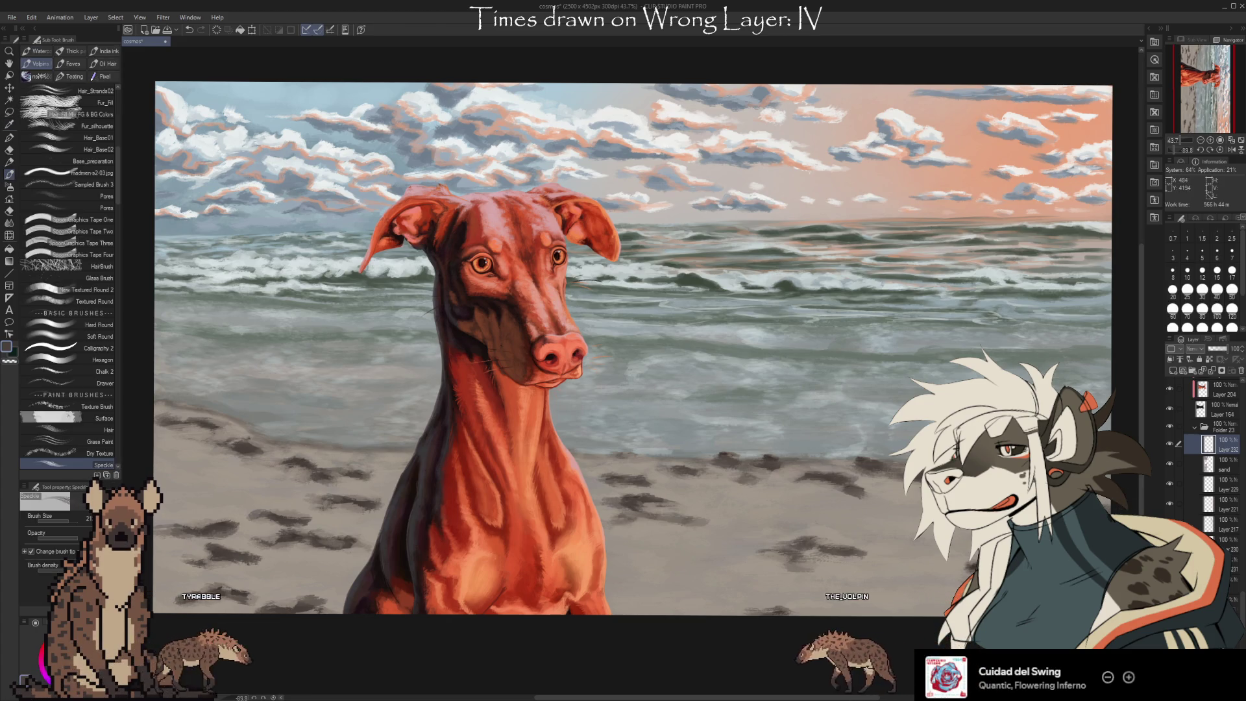
key(bracketleft)
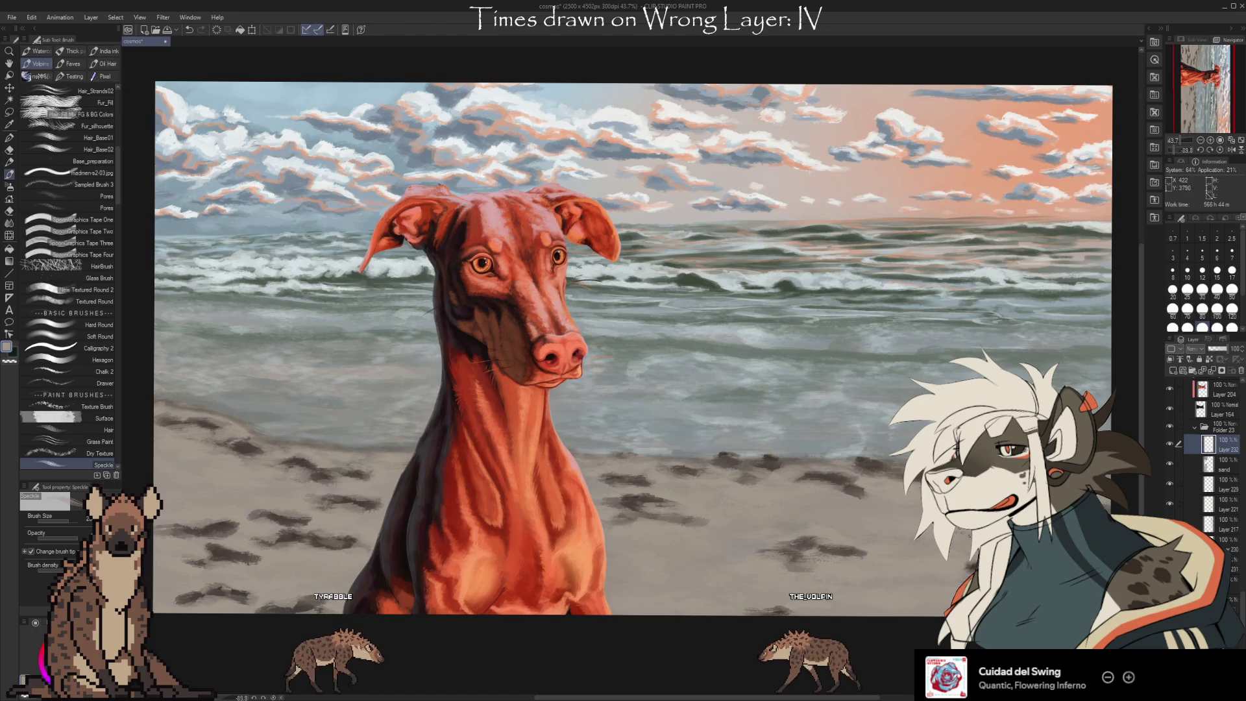
Sample sand colours and dab dark speckles onto the sand right of the dog
key(i)
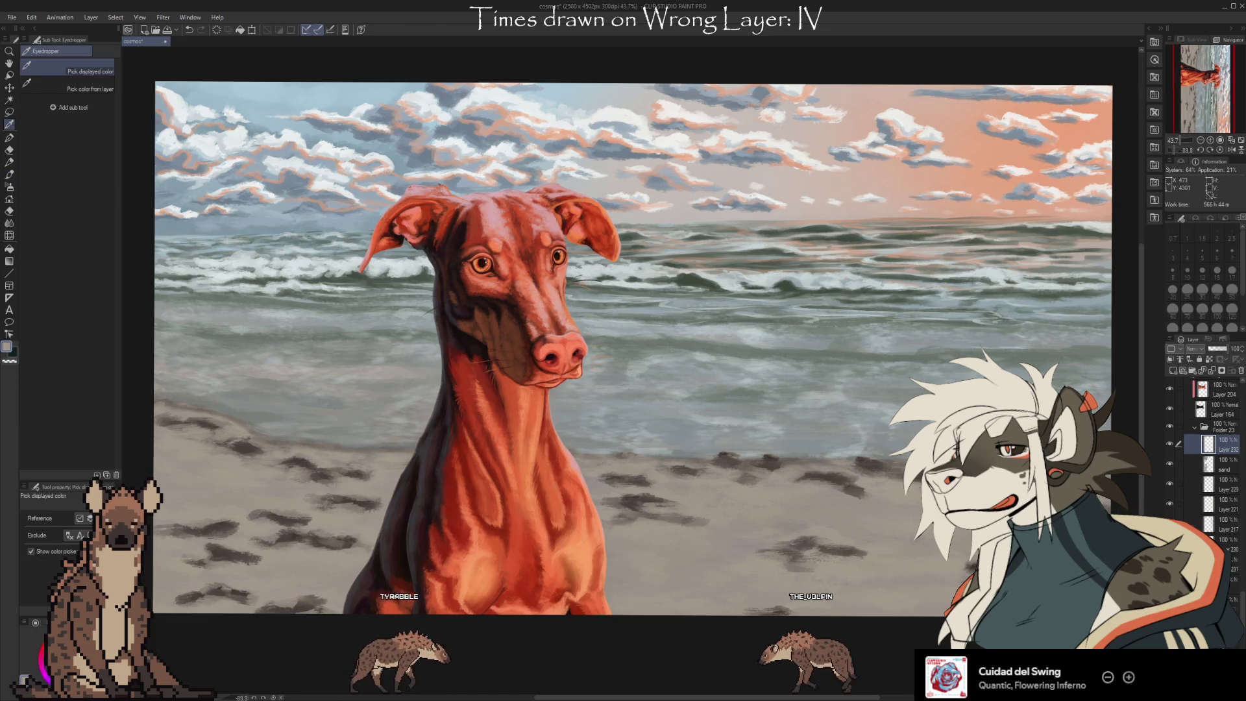
key(b)
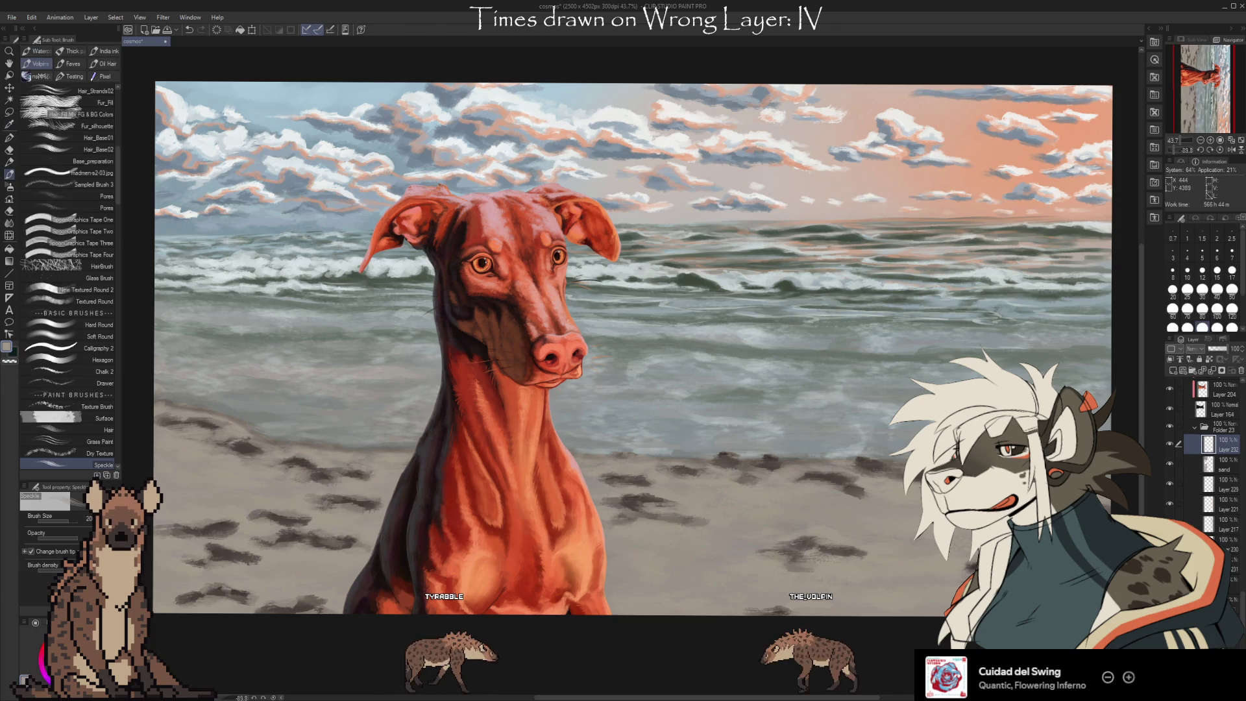
key(i)
key(b)
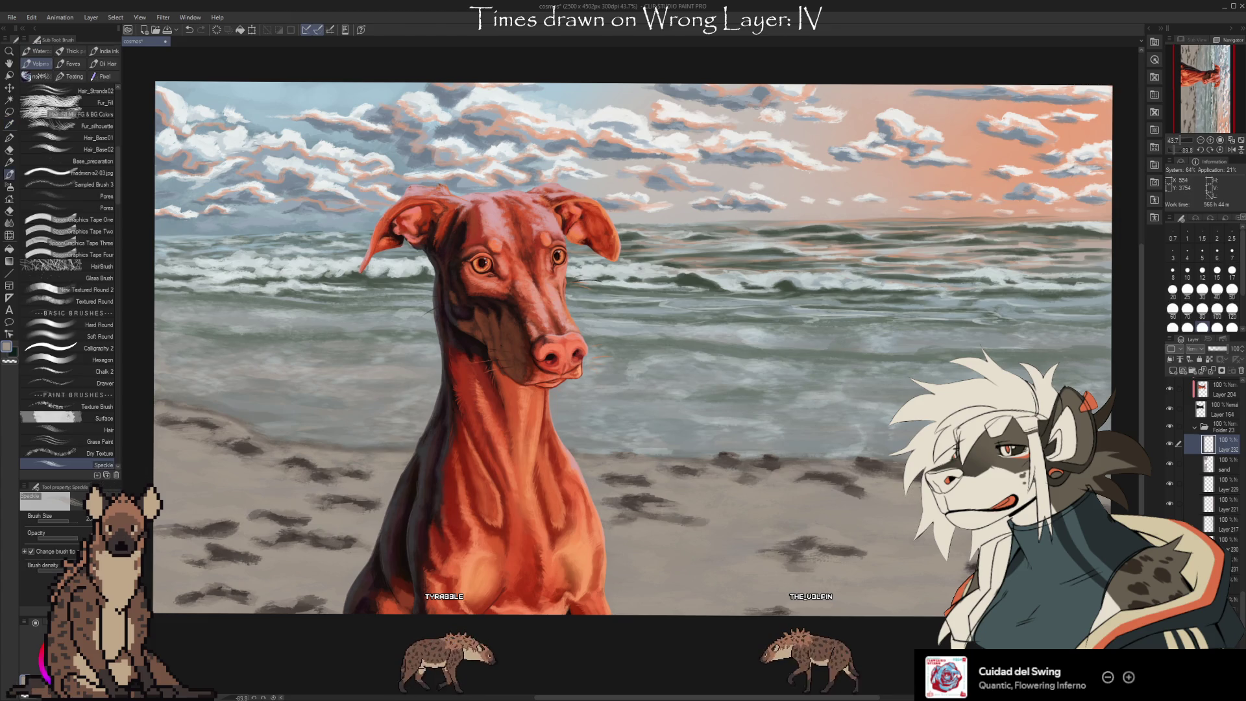
key(i)
key(b)
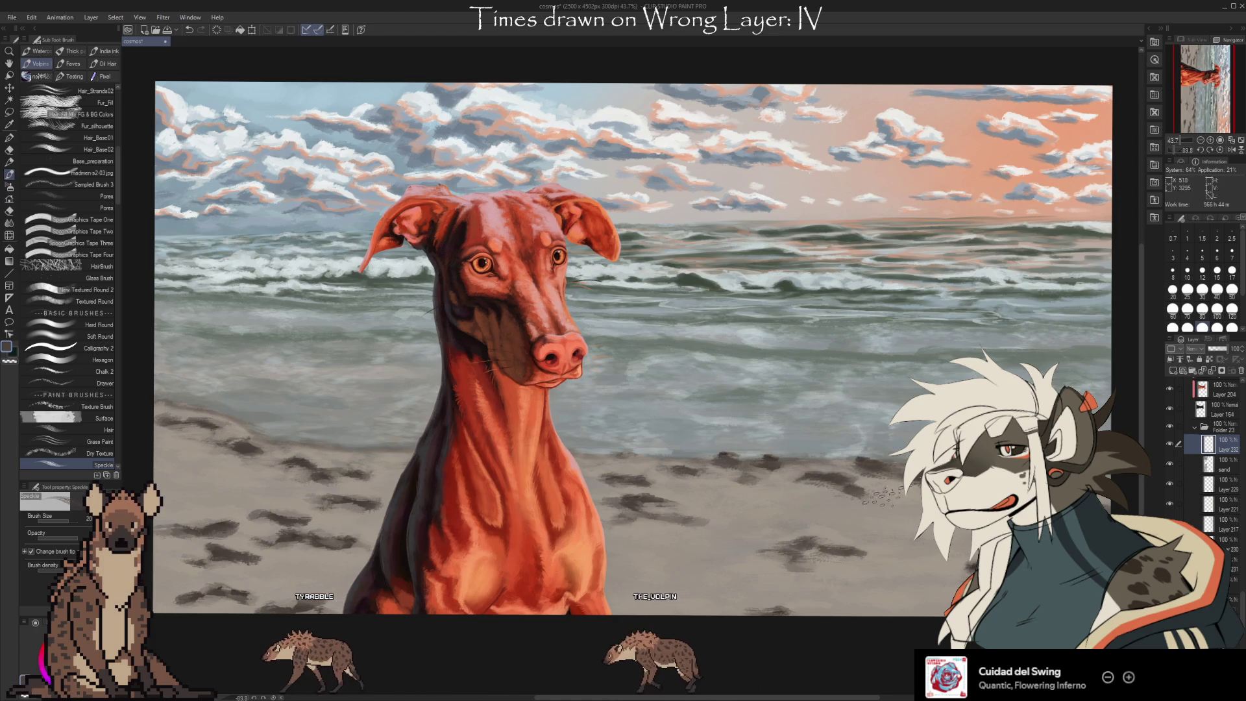
key(i)
key(b)
key(i)
key(b)
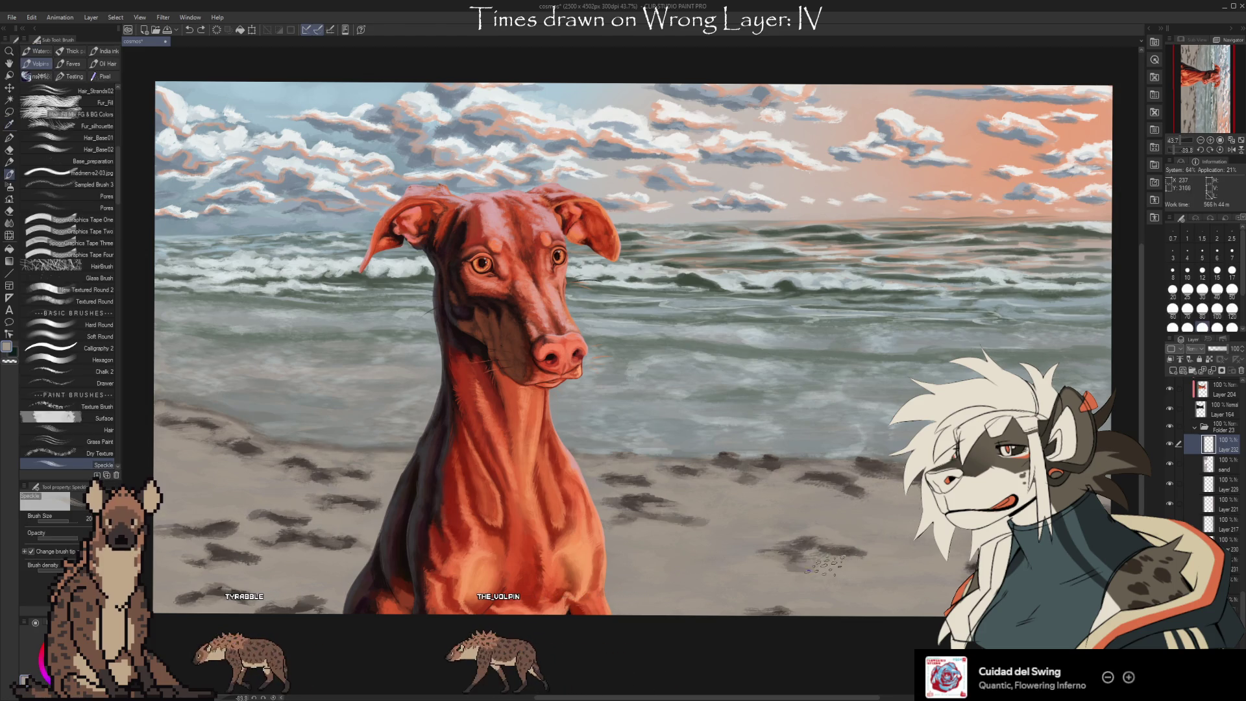
alt+click(866, 558)
drag(866, 555, 840, 542)
alt+click(837, 538)
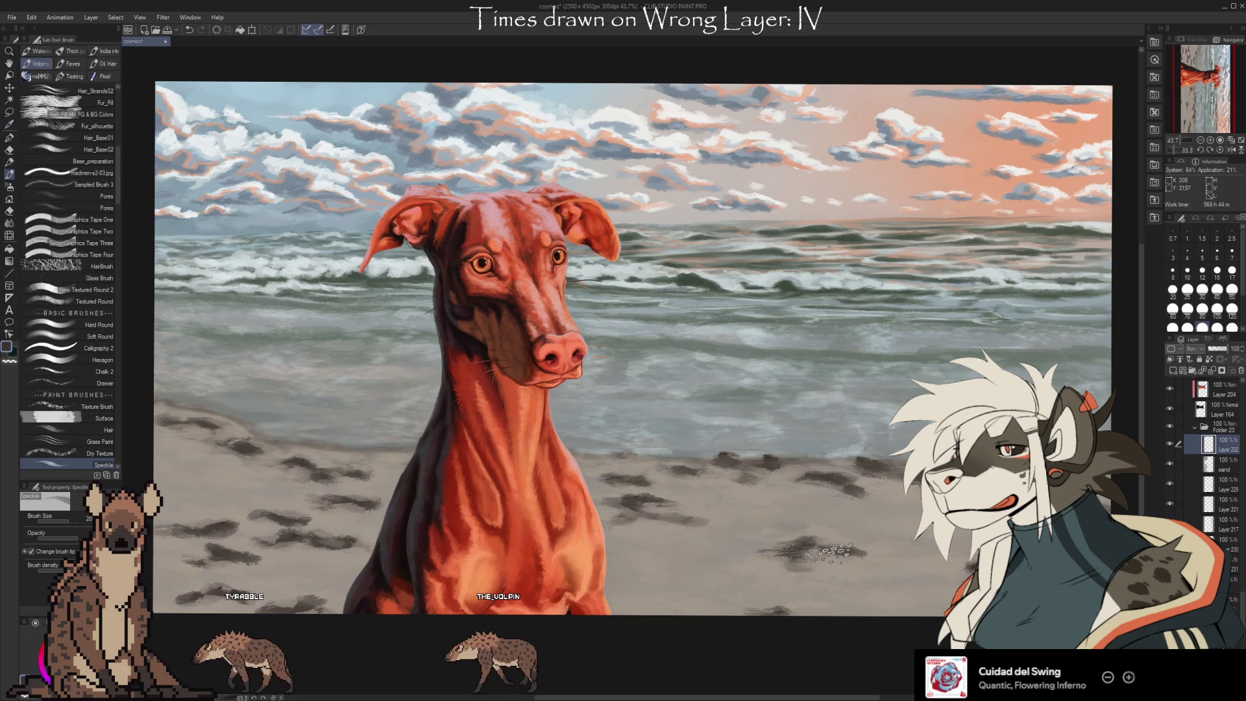
Sample several more sand tones from the beach near the dog
alt+click(772, 559)
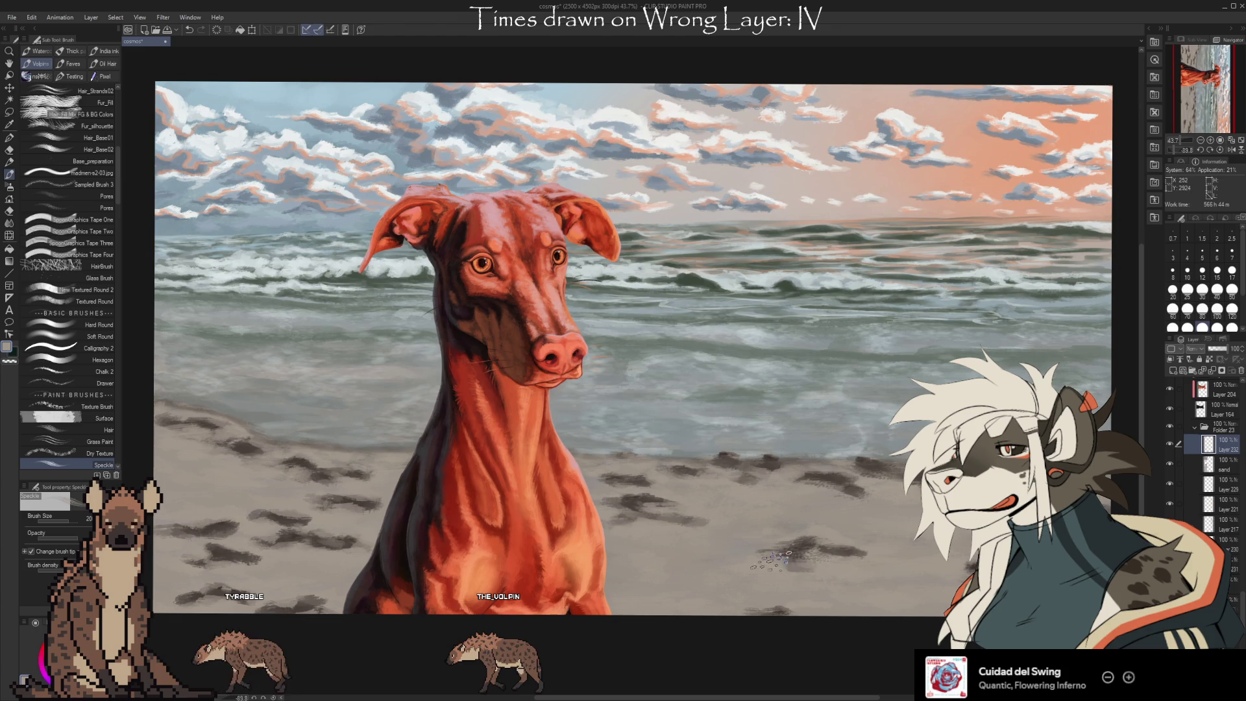
alt+click(797, 564)
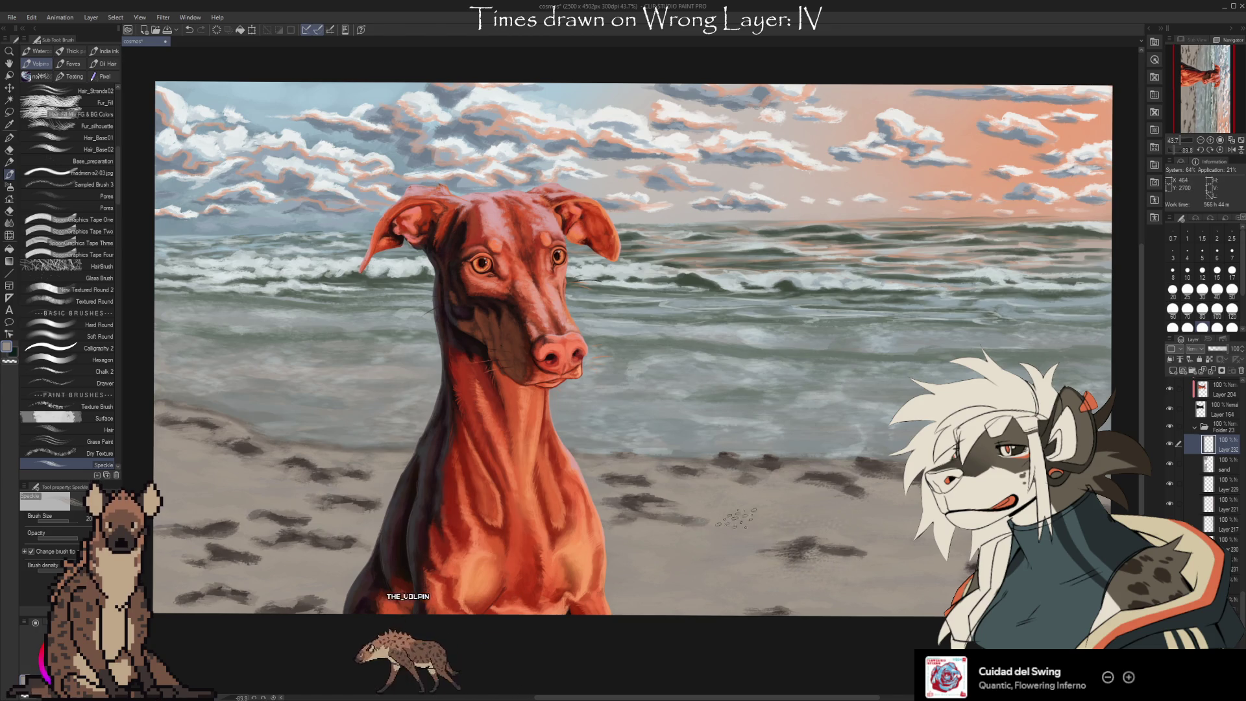
alt+click(837, 531)
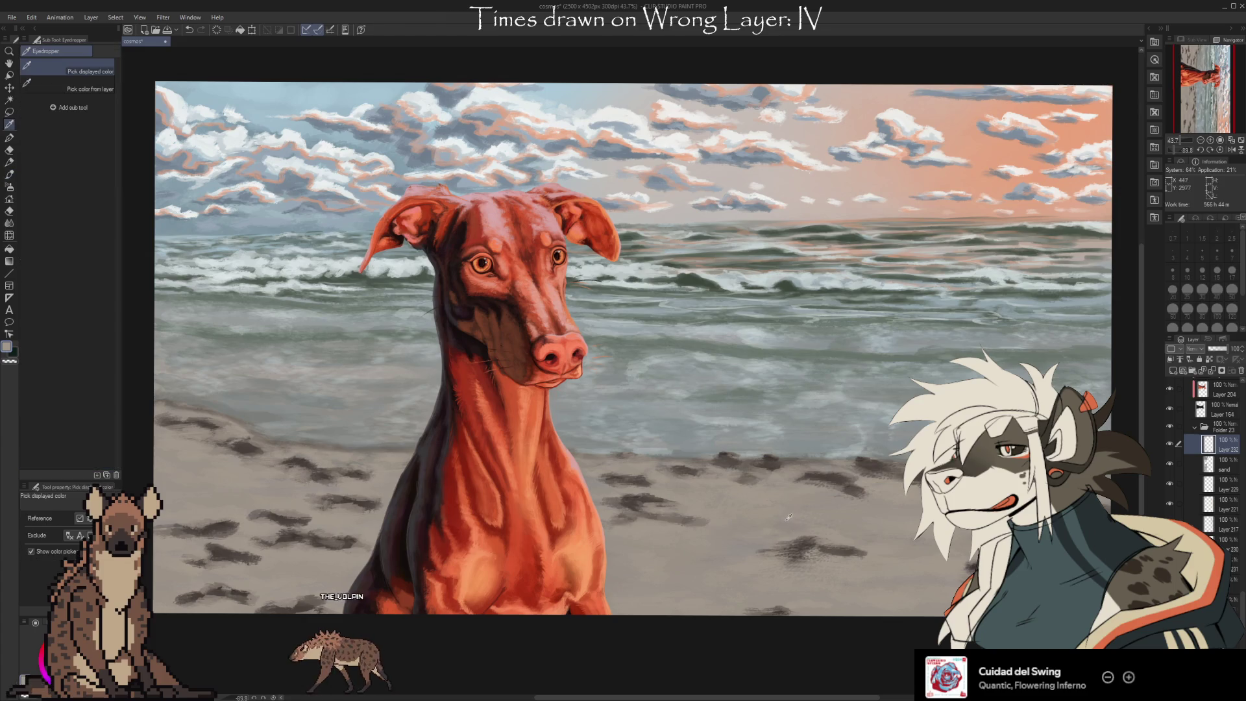
alt+click(739, 486)
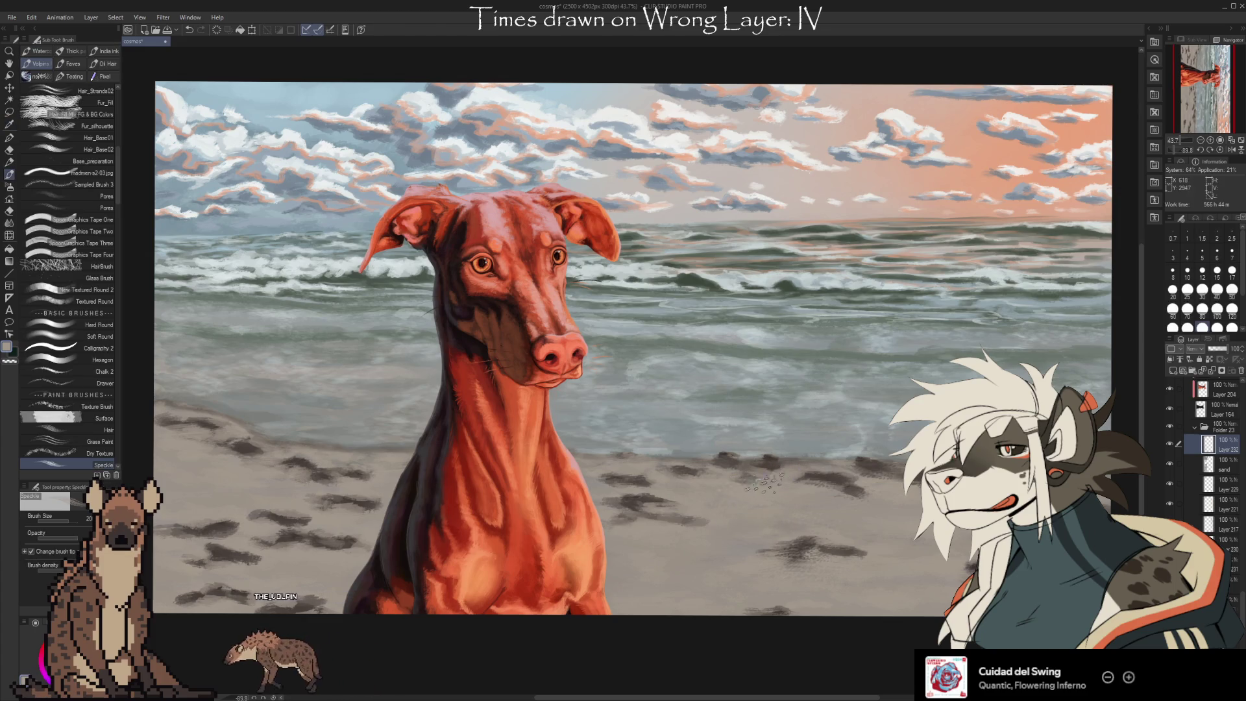
alt+click(684, 466)
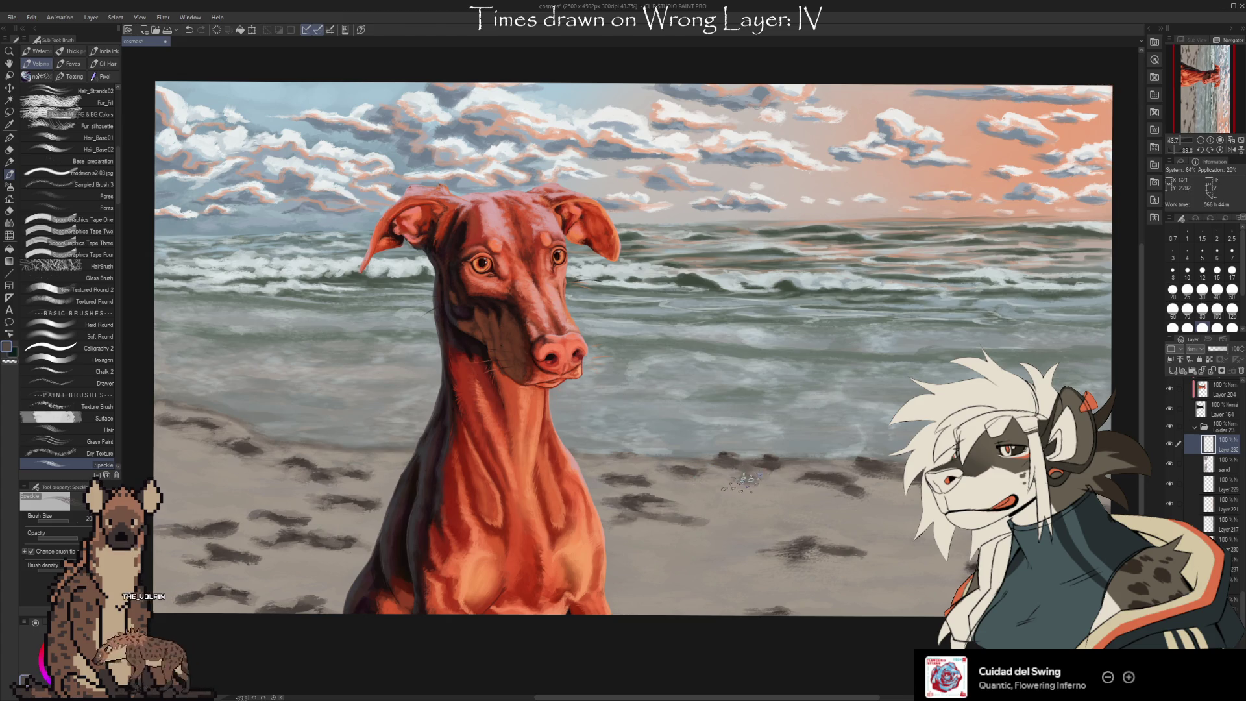
alt+click(722, 447)
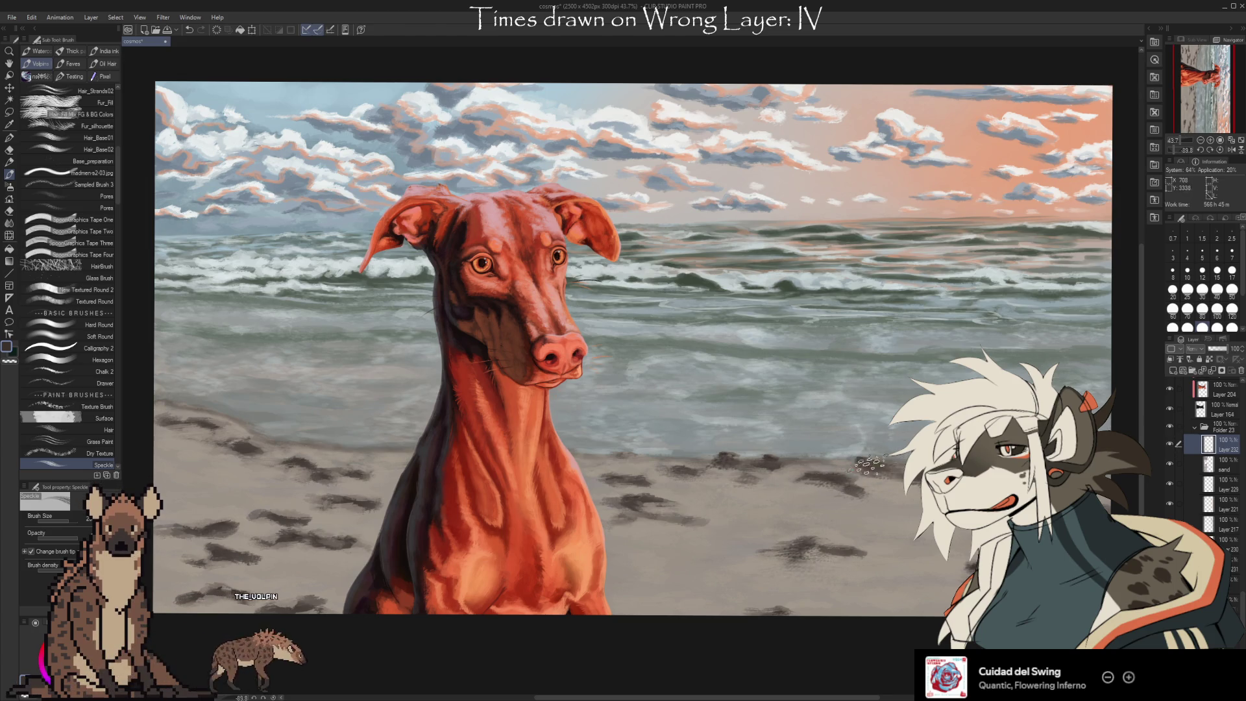
Alternate between Kneaded eraser and Speckle brush, adding a small speckle patch on the sand
key(e)
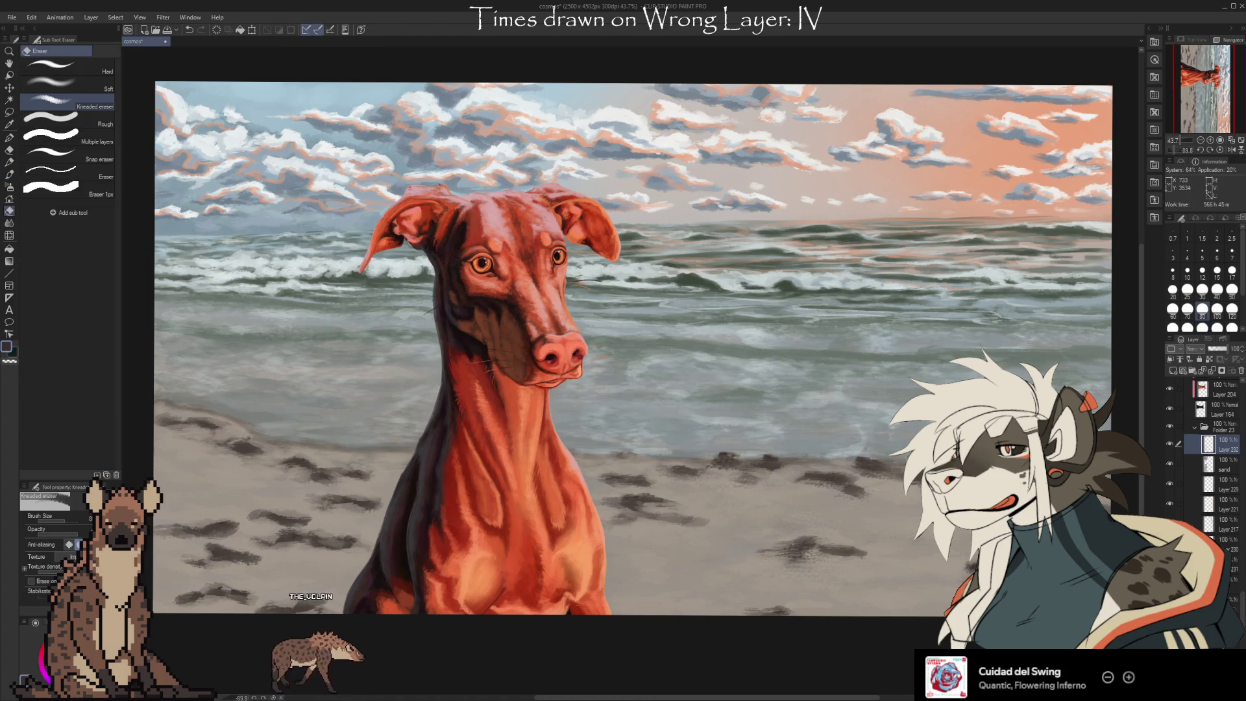
drag(629, 503, 733, 478)
key(b)
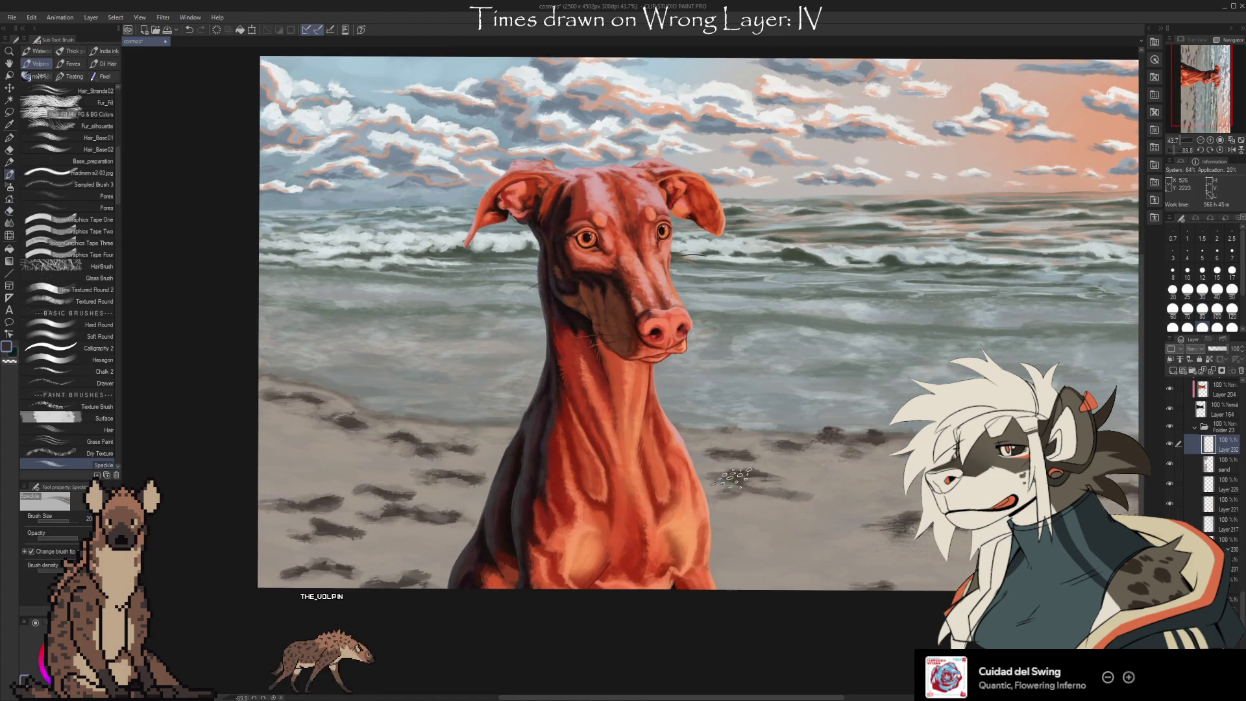
key(e)
key(b)
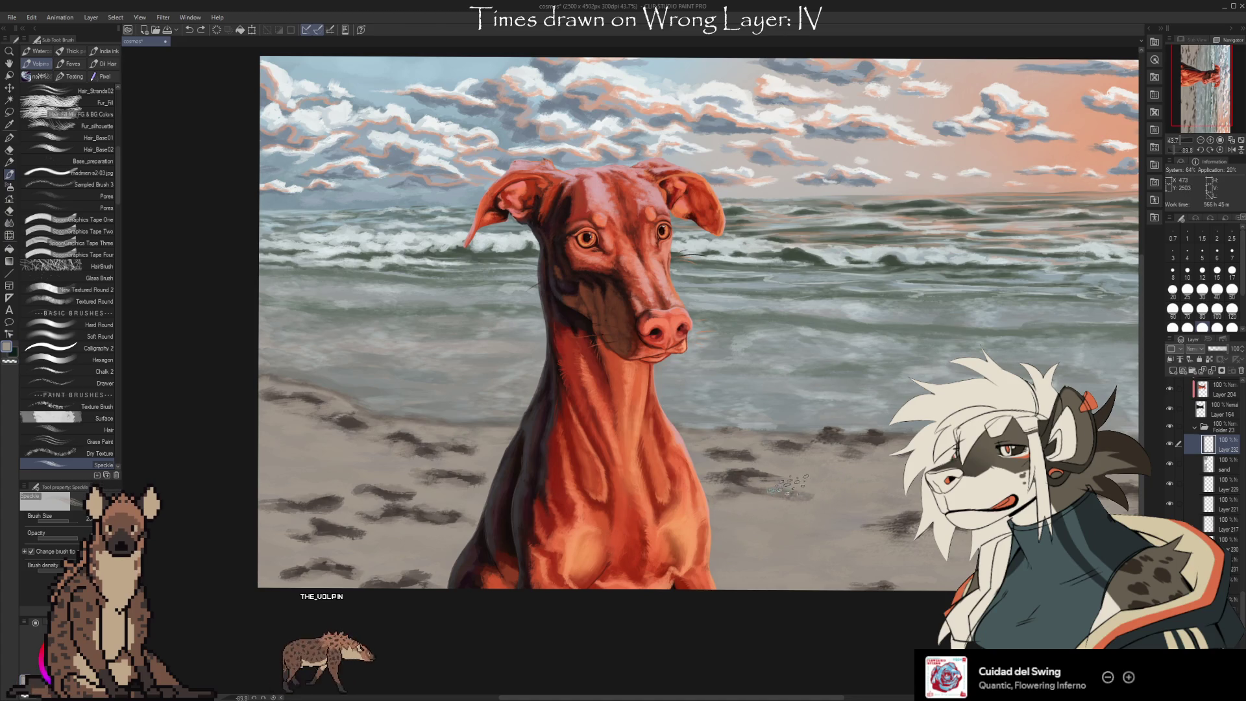
key(e)
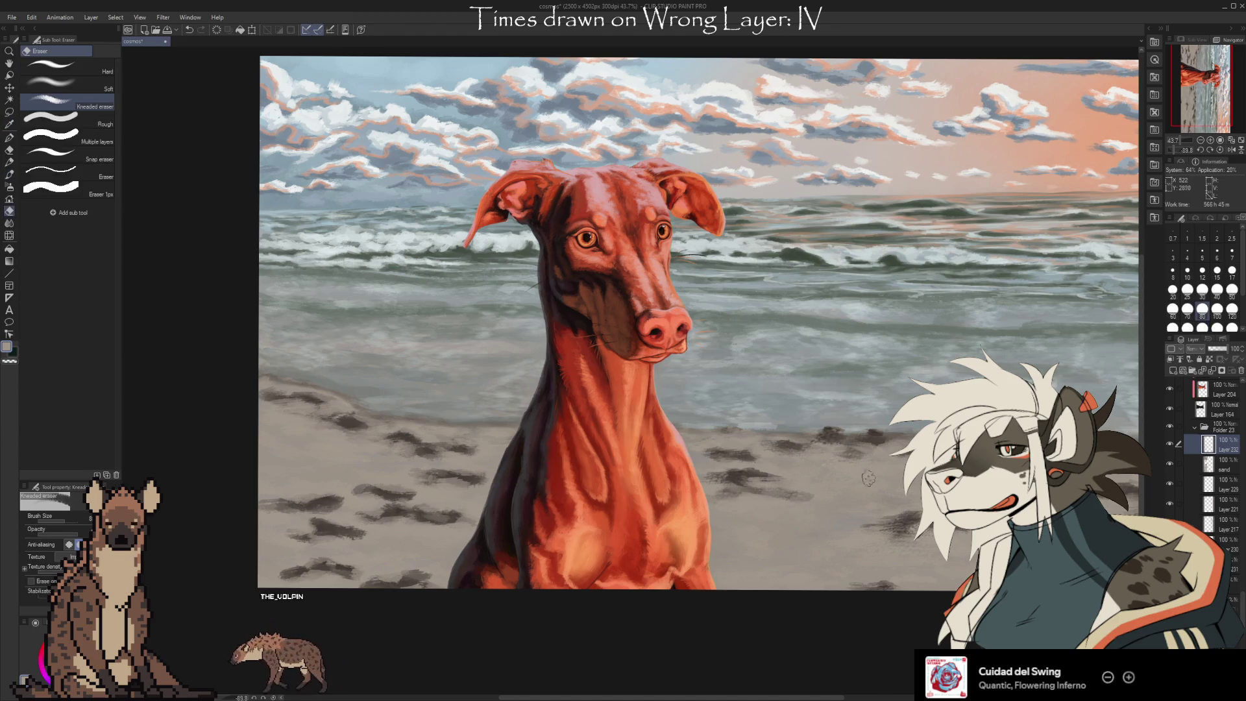
key(b)
drag(785, 468, 819, 456)
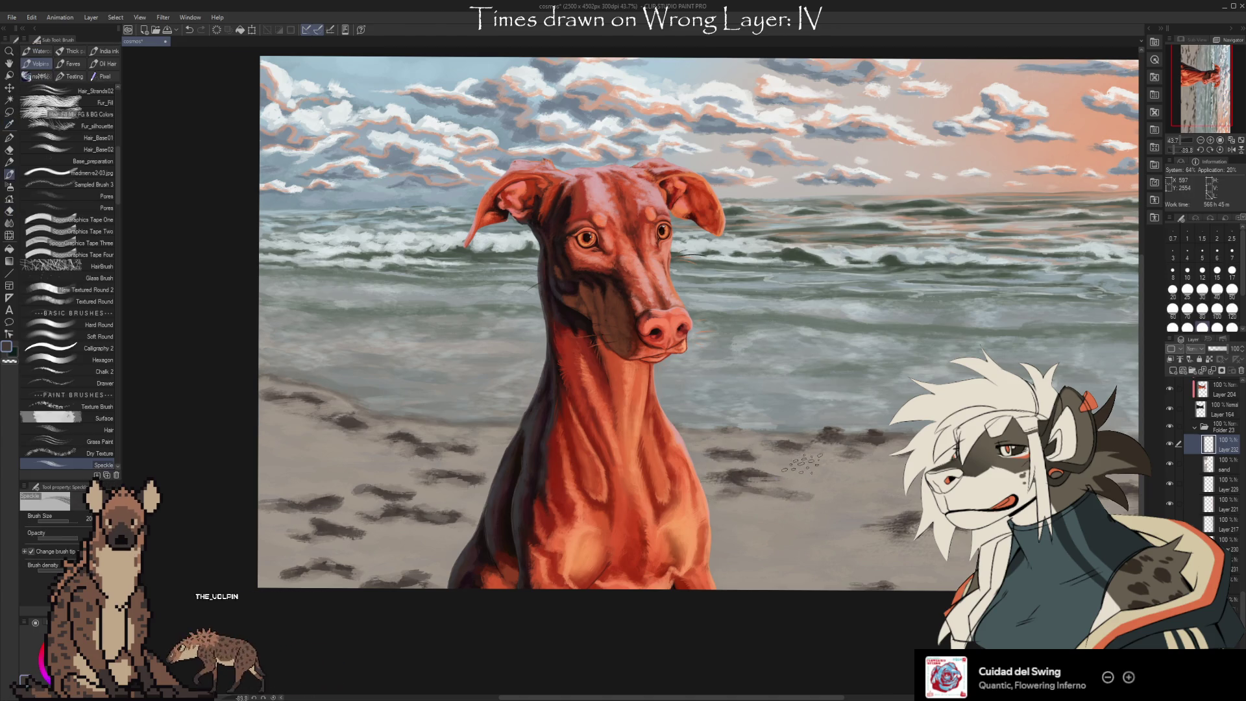
key(e)
key(b)
Dab a wider speckle patch on the sand left of the dog
mouse_move(447, 493)
mouse_down()
mouse_move(596, 474)
mouse_move(575, 461)
mouse_up()
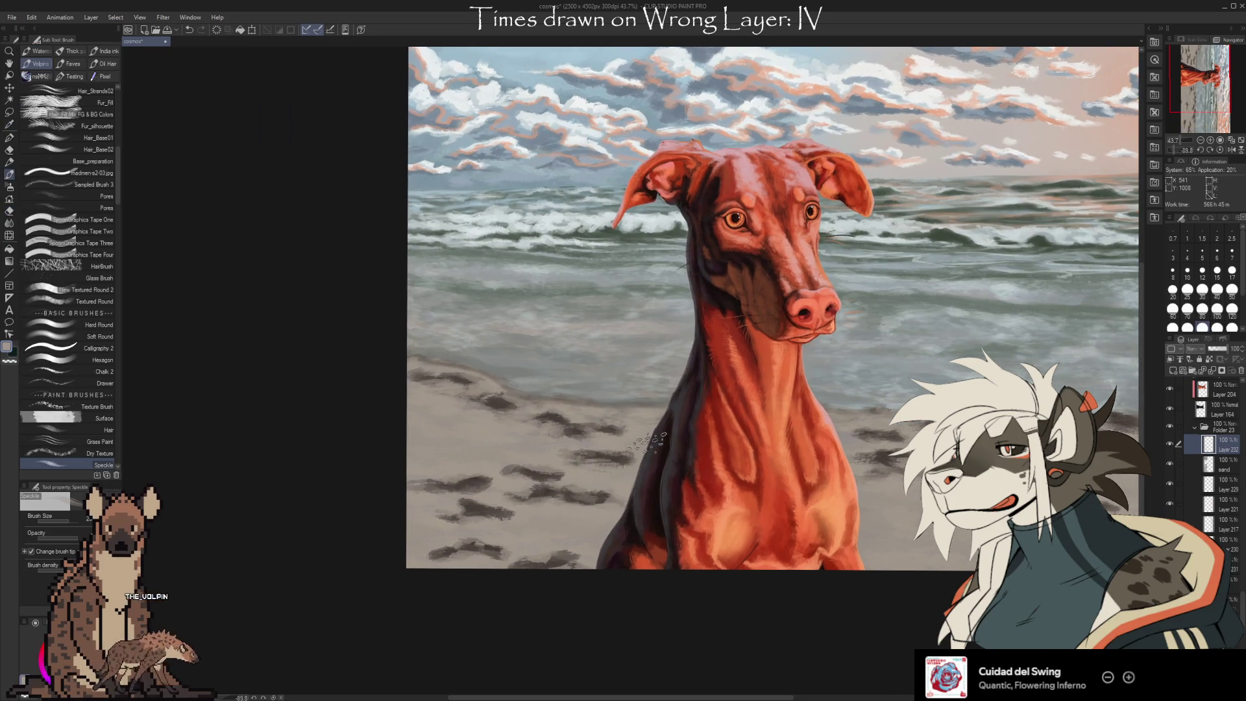
key(e)
key(b)
key(e)
key(b)
key(e)
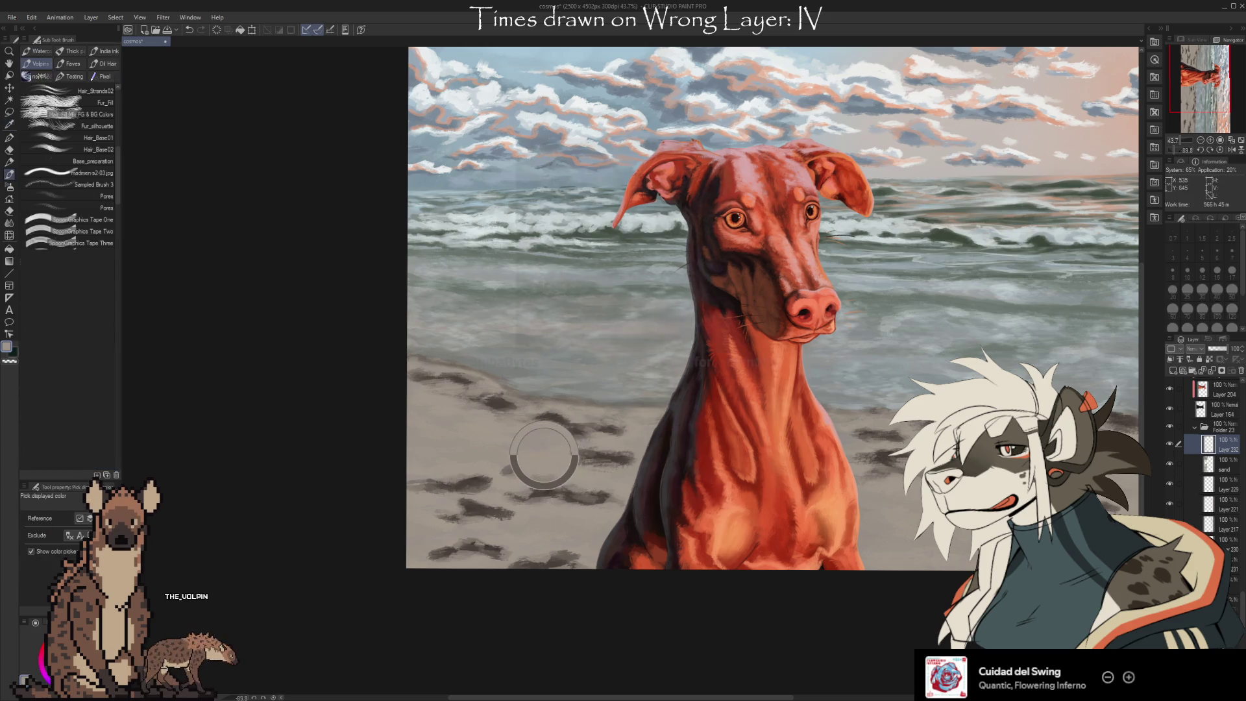
key(b)
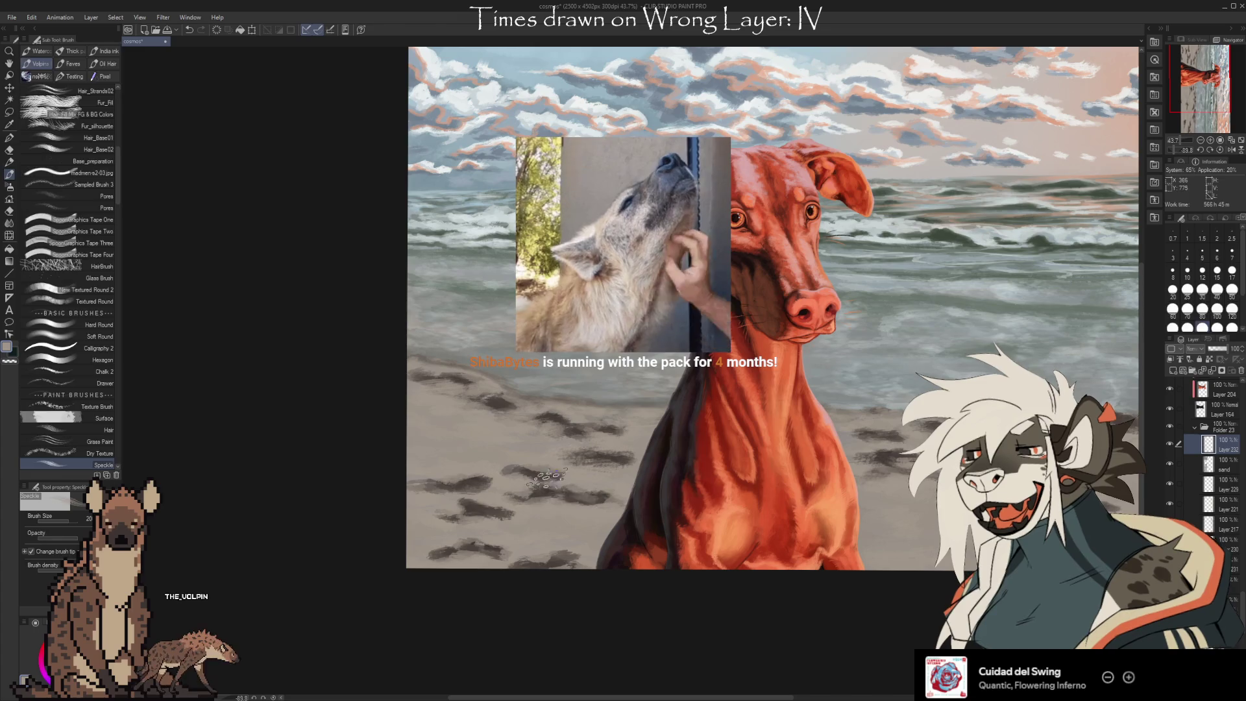
Resize the Speckle brush to 12, then 15, and sample darker and lighter sand tones
key(bracketleft)
key(bracketleft)
key(bracketleft)
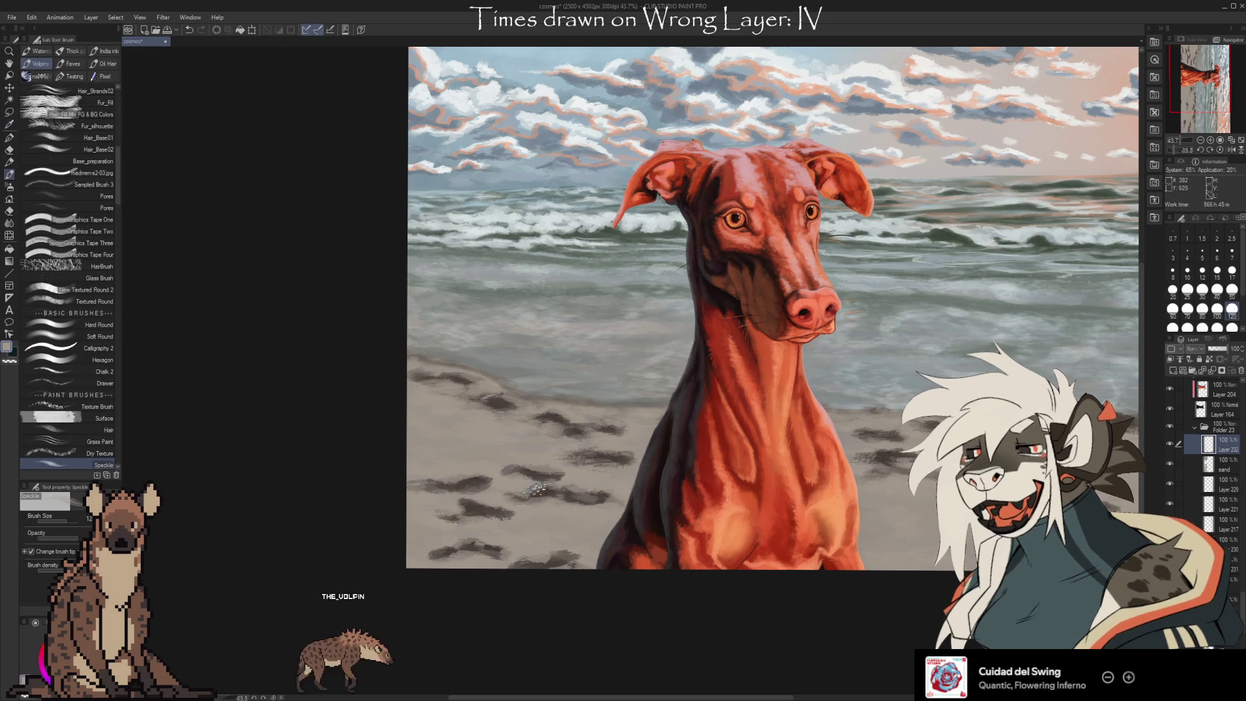
key(bracketright)
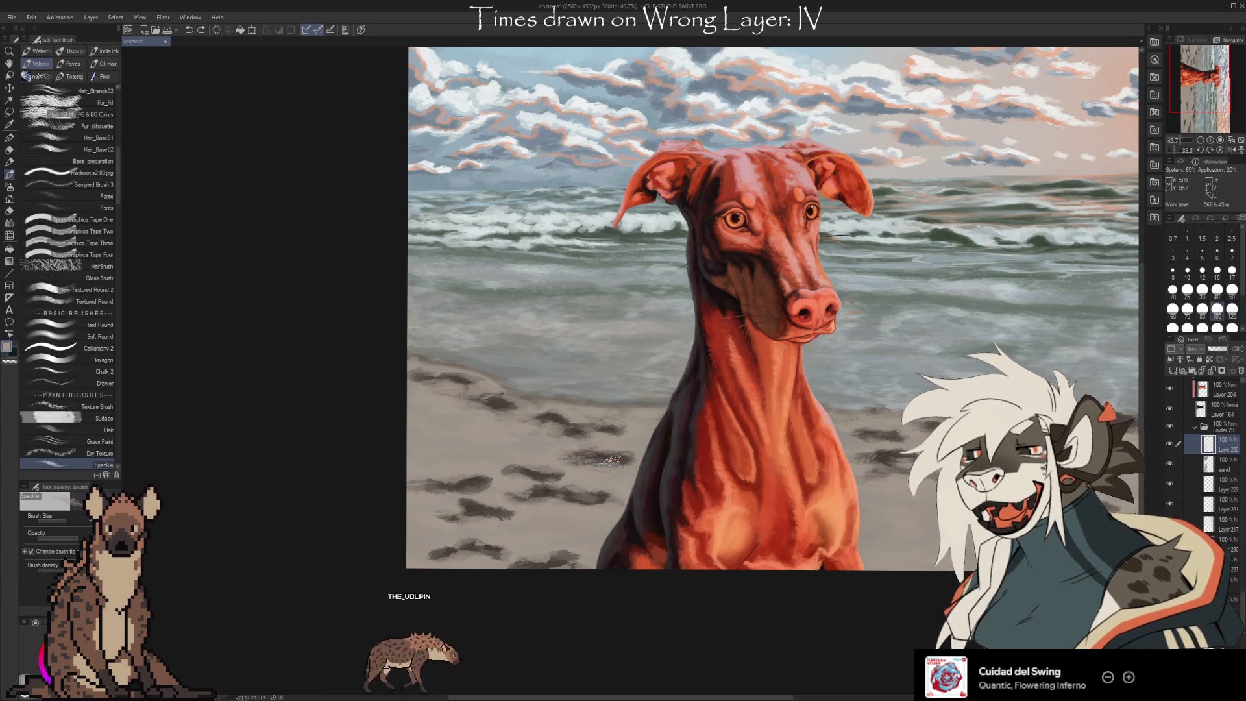
alt+click(548, 487)
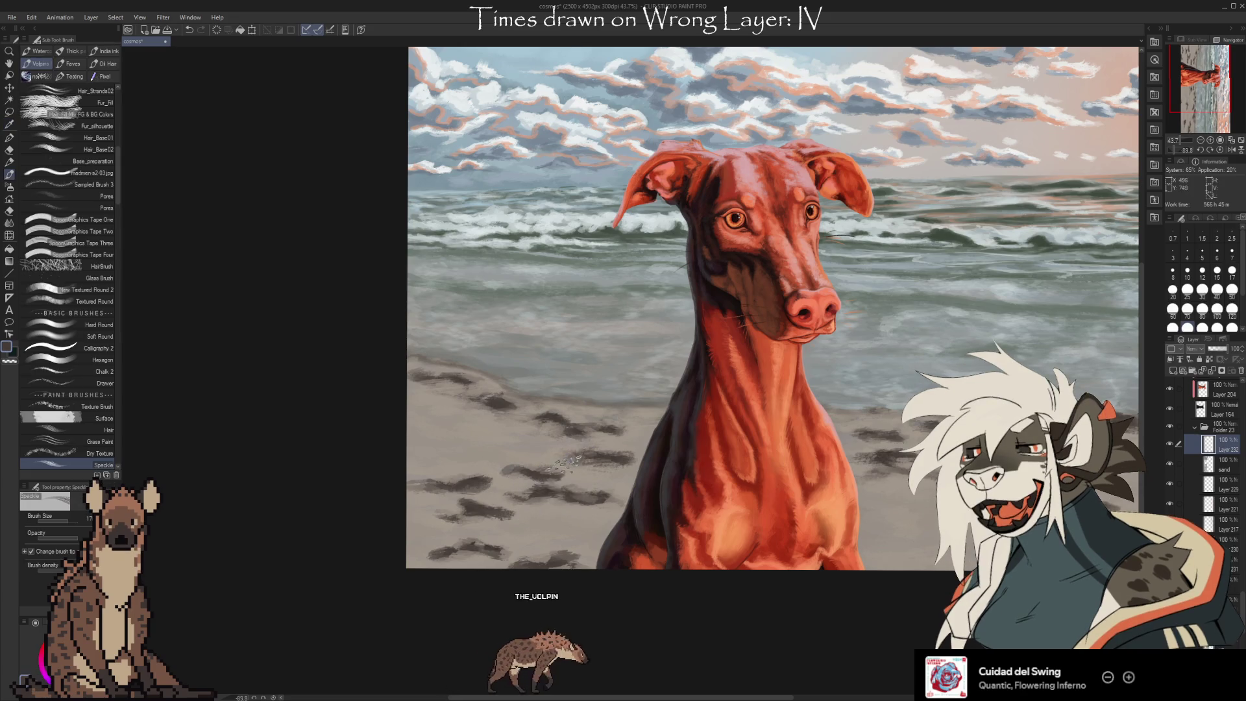
alt+click(574, 470)
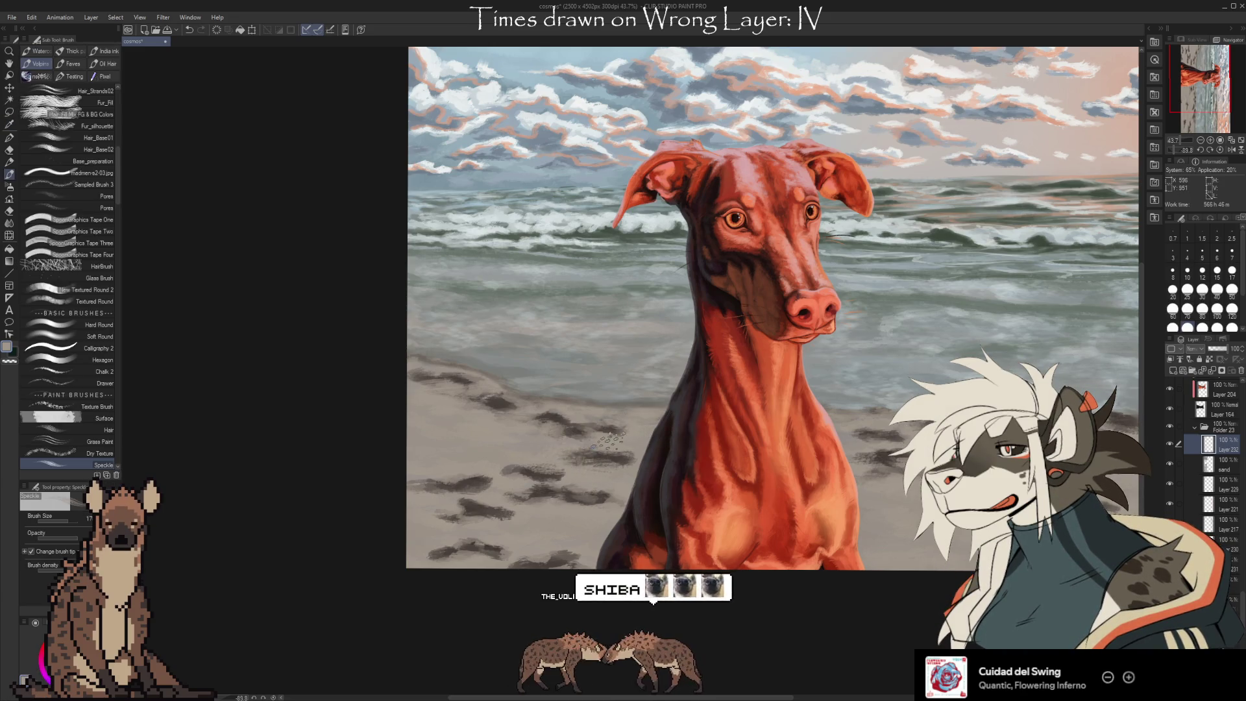
alt+click(545, 445)
alt+click(570, 419)
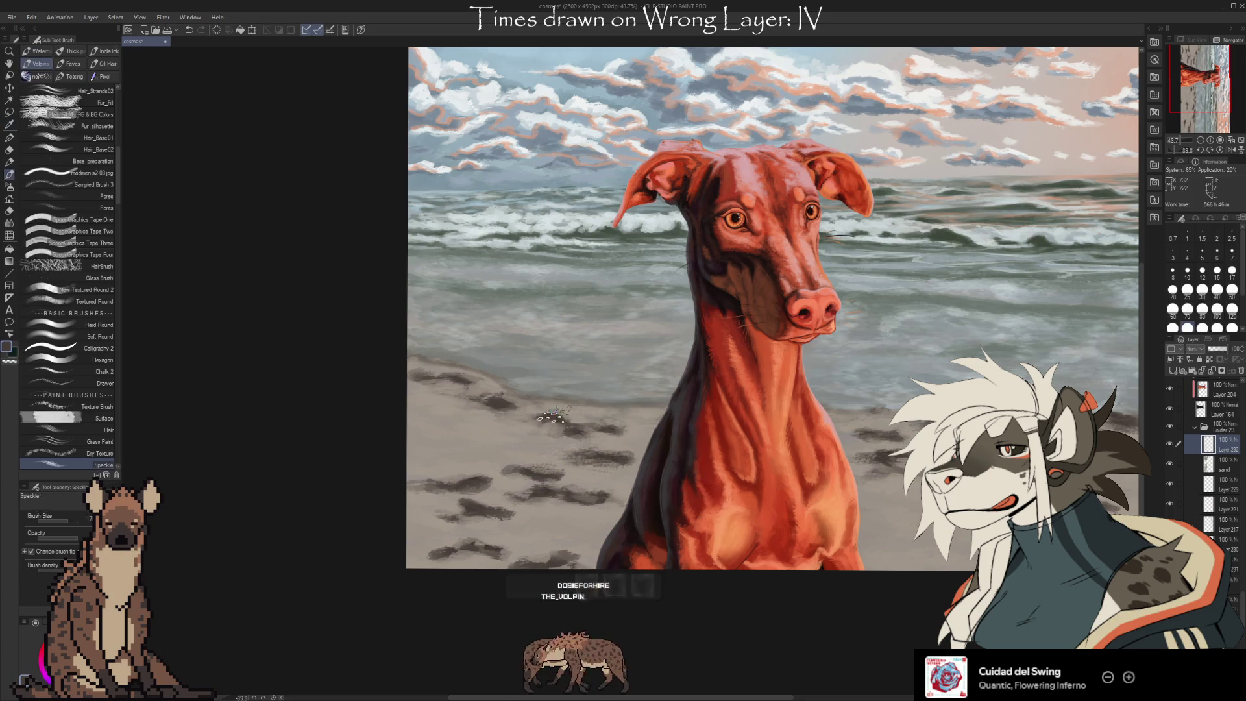
alt+click(566, 417)
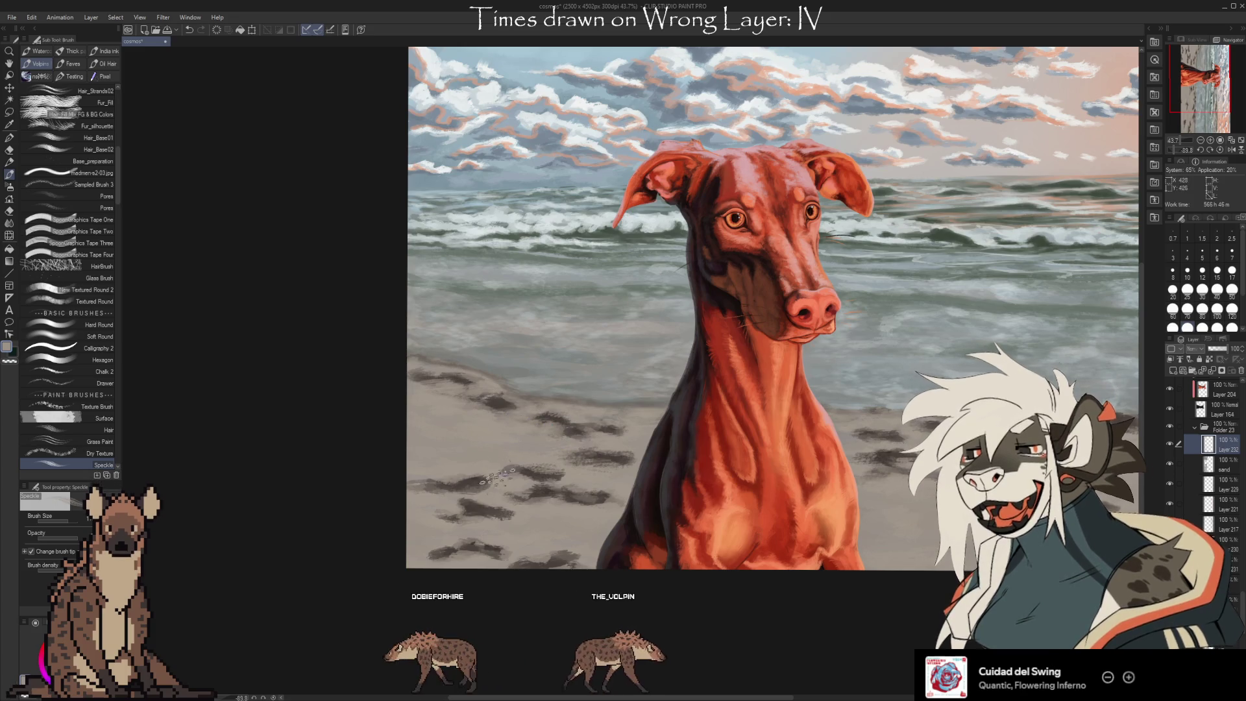
drag(943, 486, 838, 481)
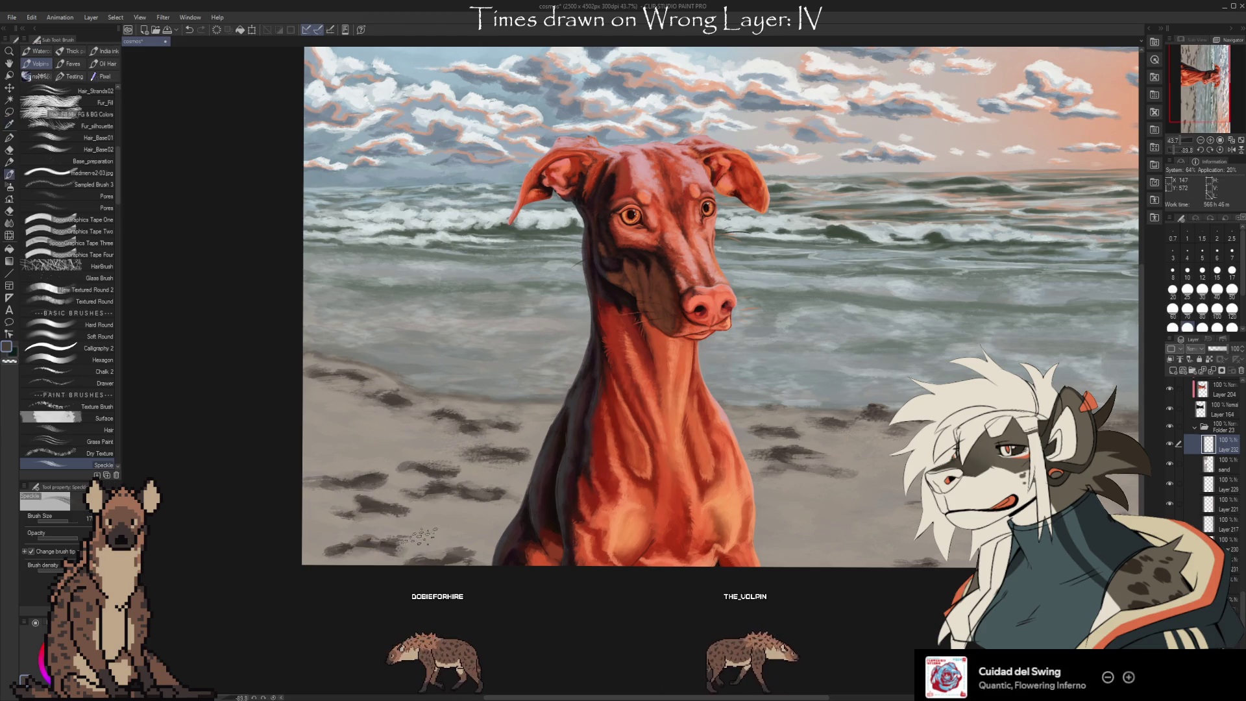
Sample several sand tones from the bottom-left beach for speckling
alt+click(417, 532)
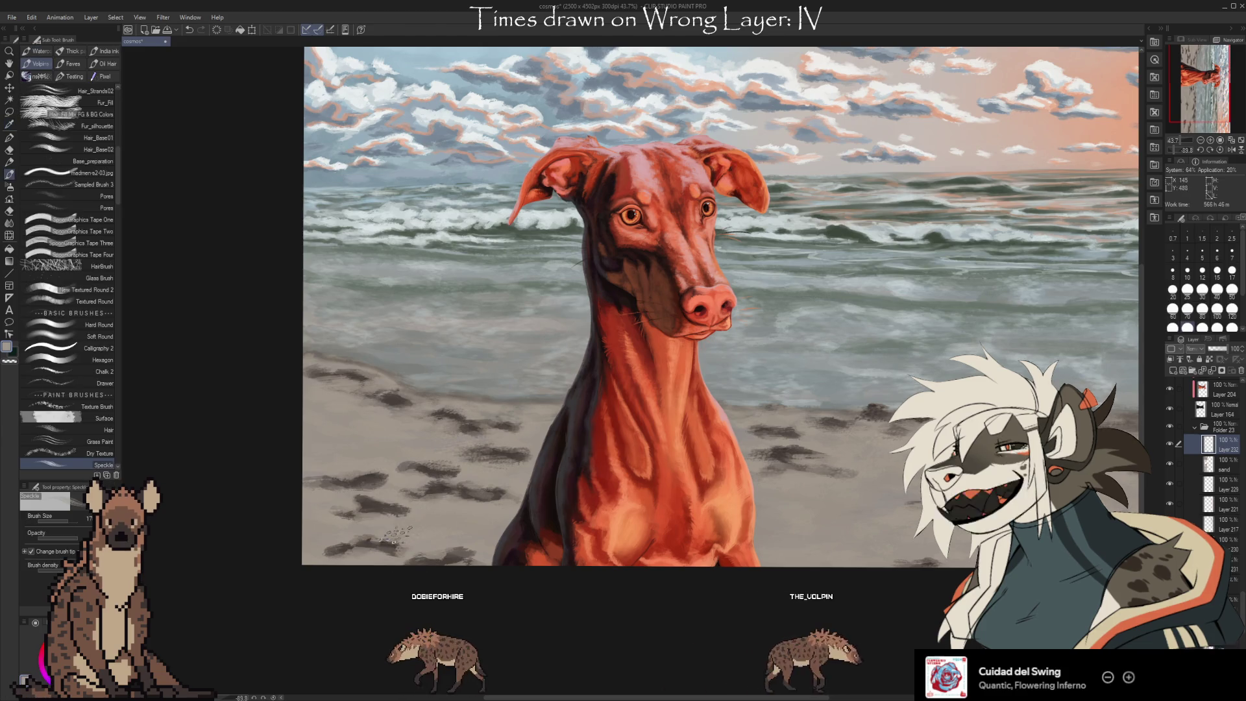
alt+click(374, 544)
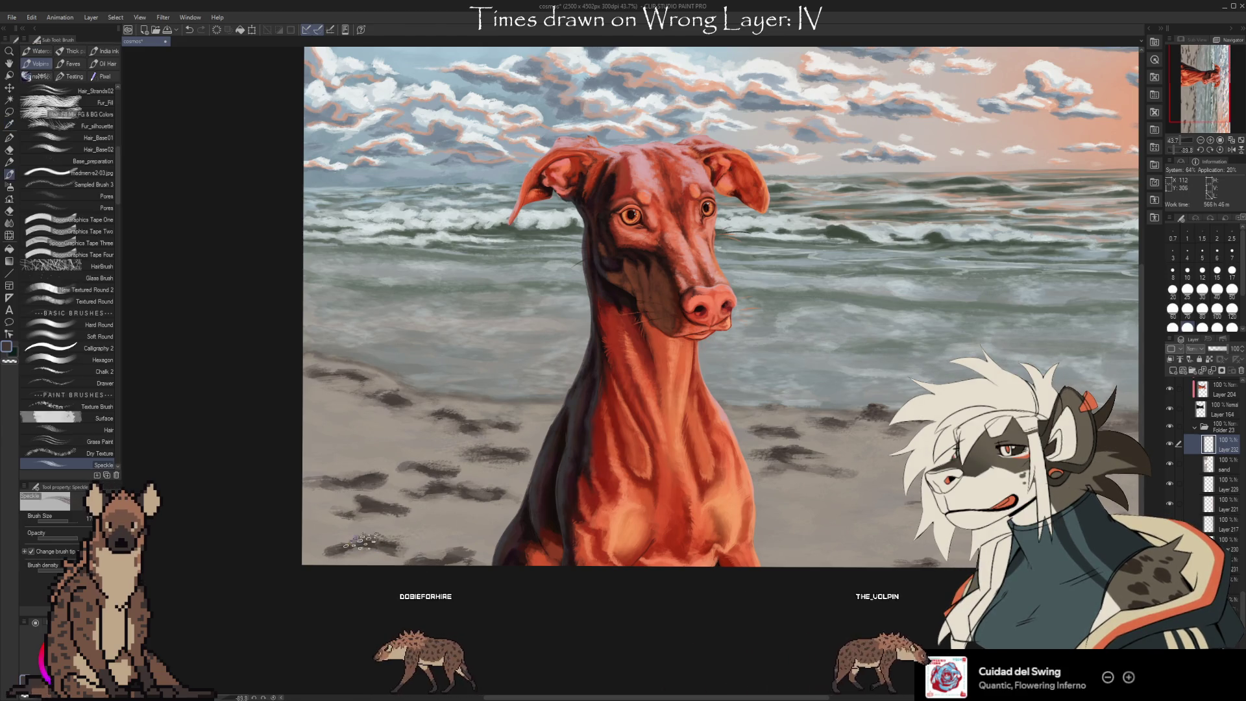
alt+click(387, 553)
alt+click(361, 534)
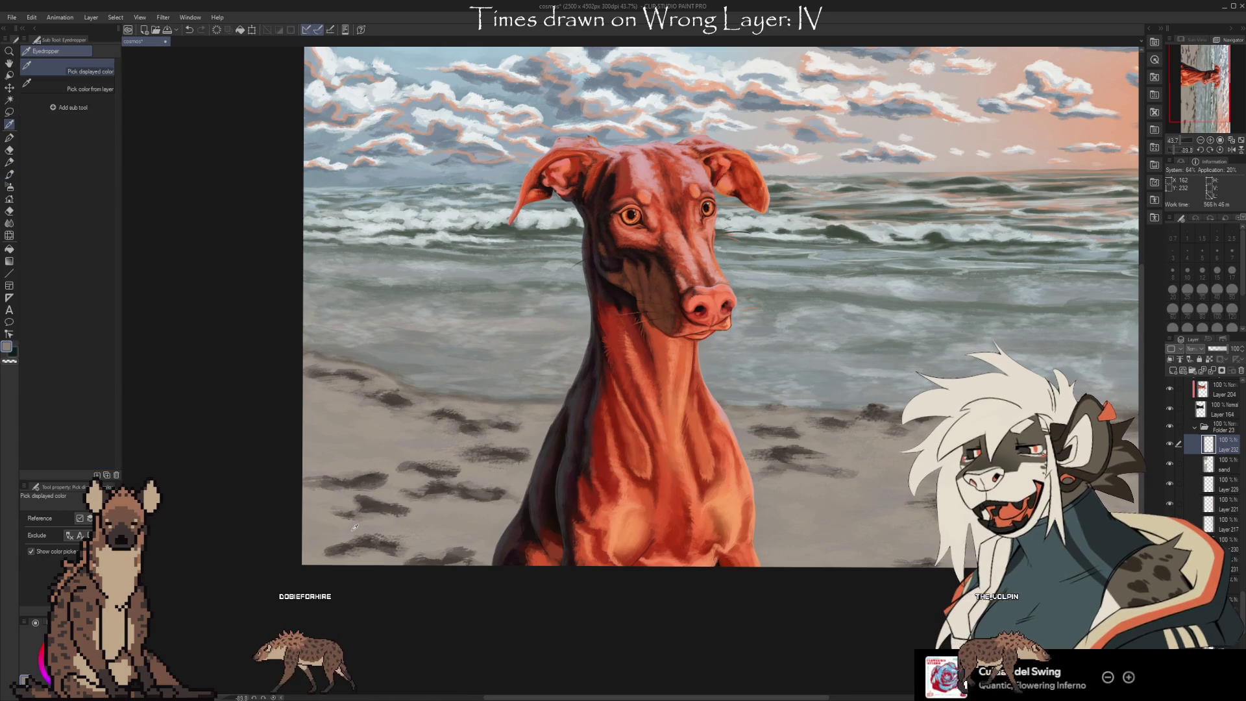
alt+click(364, 546)
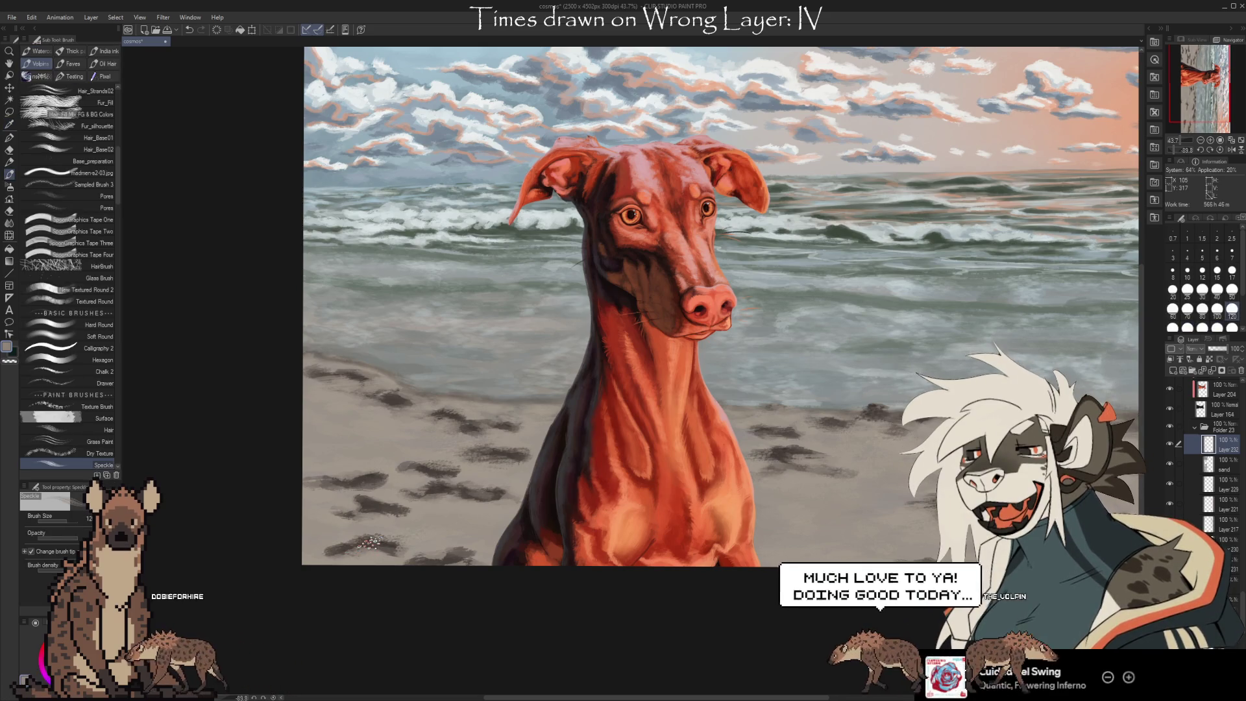
alt+click(333, 556)
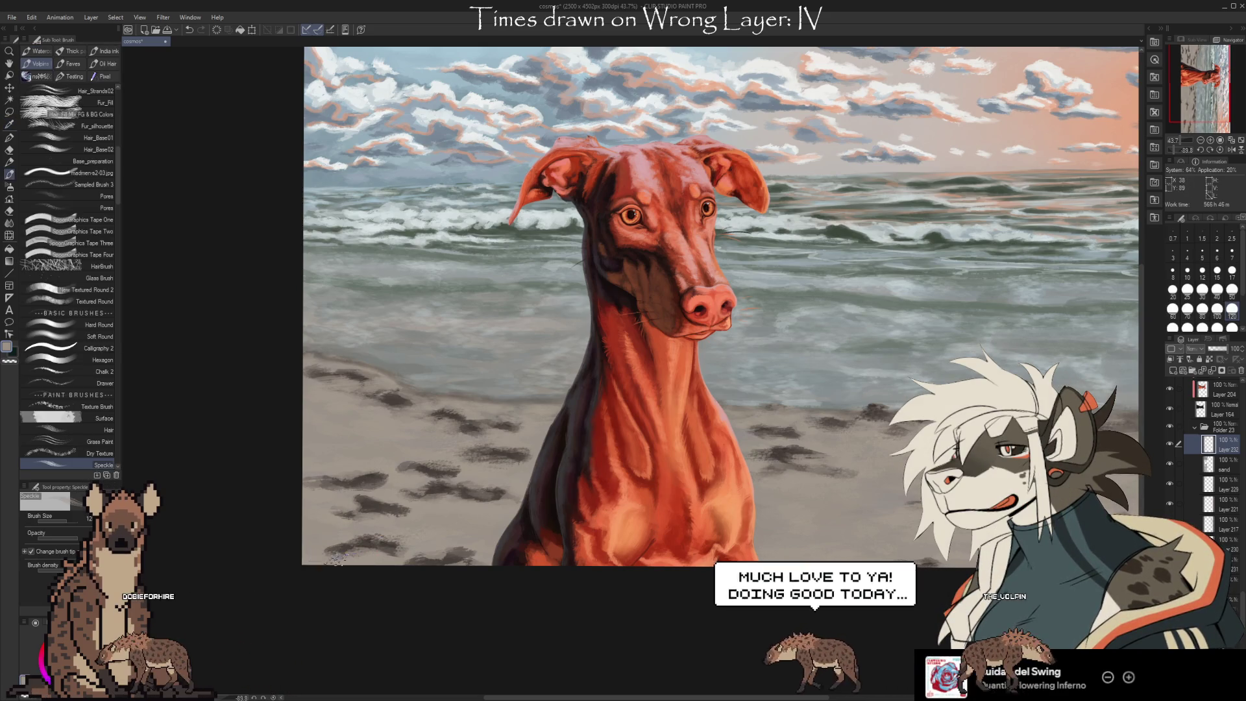
key(alt)
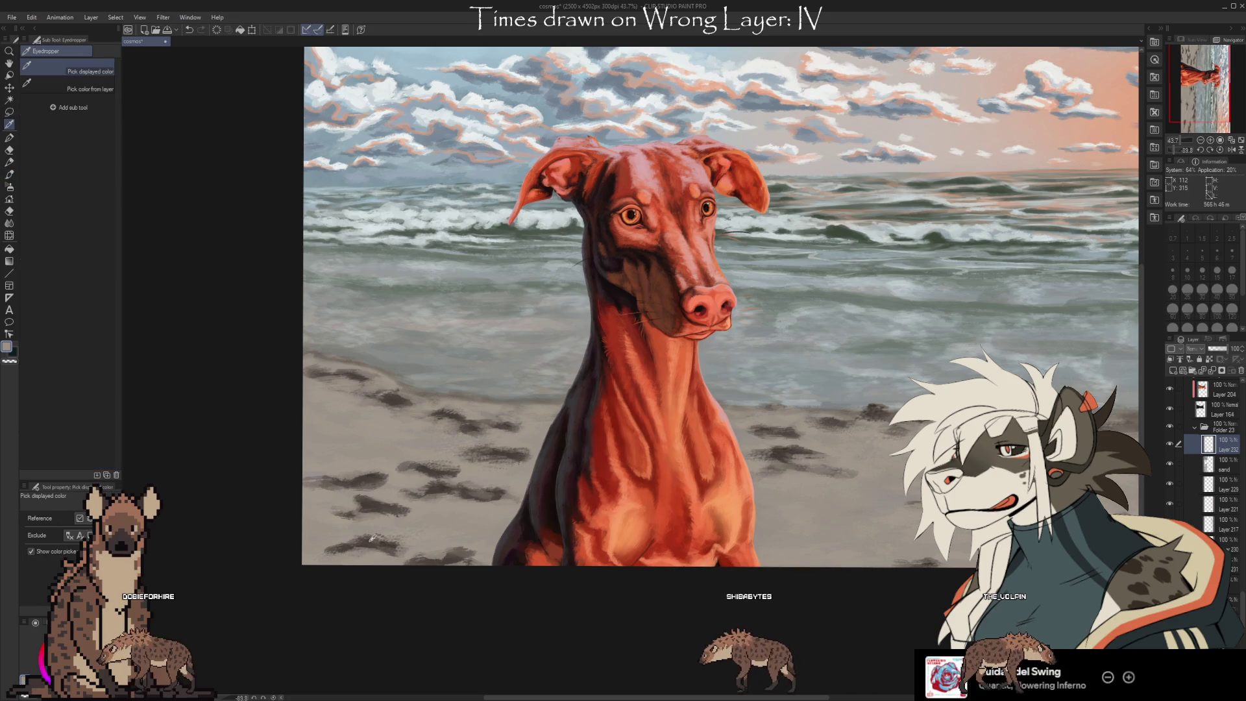
key(e)
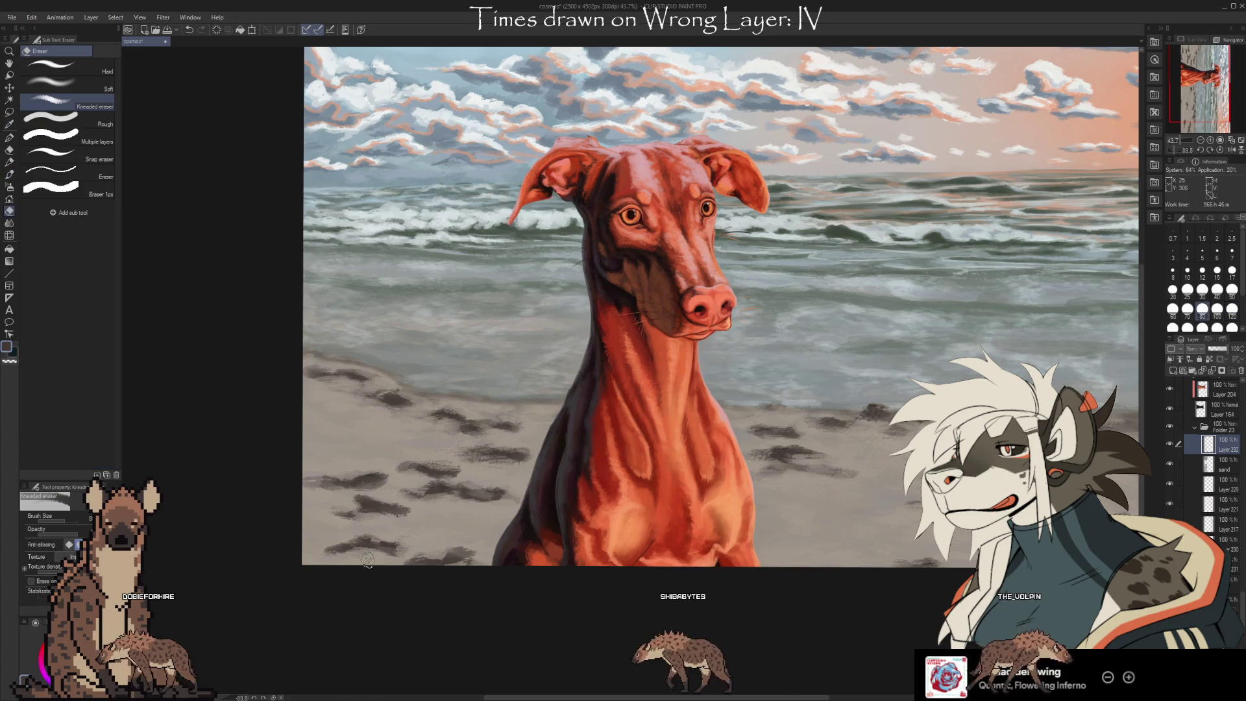
alt+click(386, 542)
key(b)
Dab speckle dots onto the lower-left sand, re-sampling sand tones between dabs
key(e)
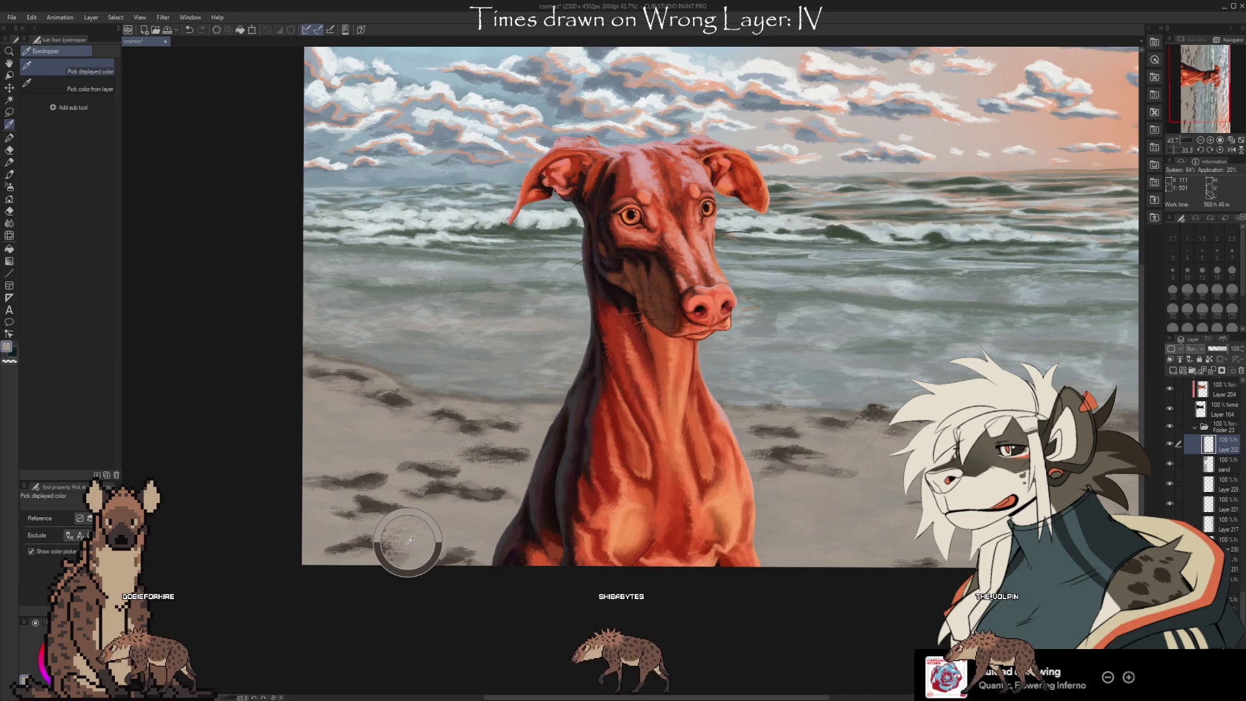
alt+click(362, 540)
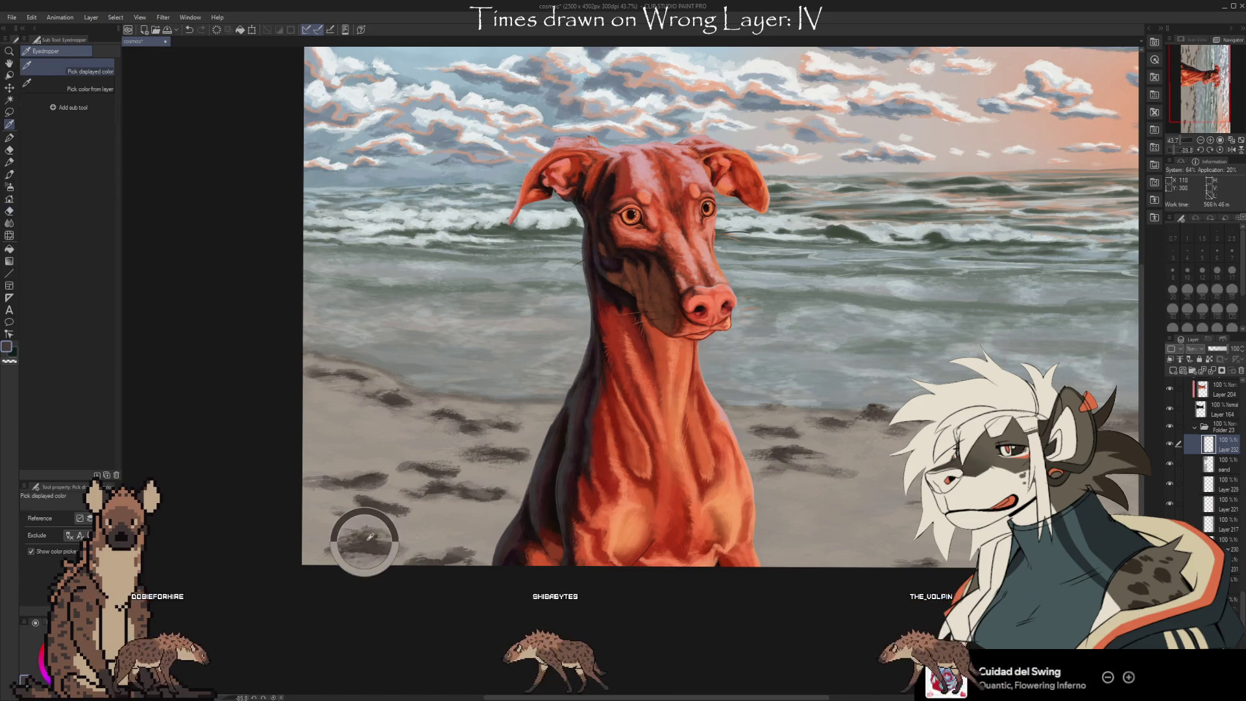
key(b)
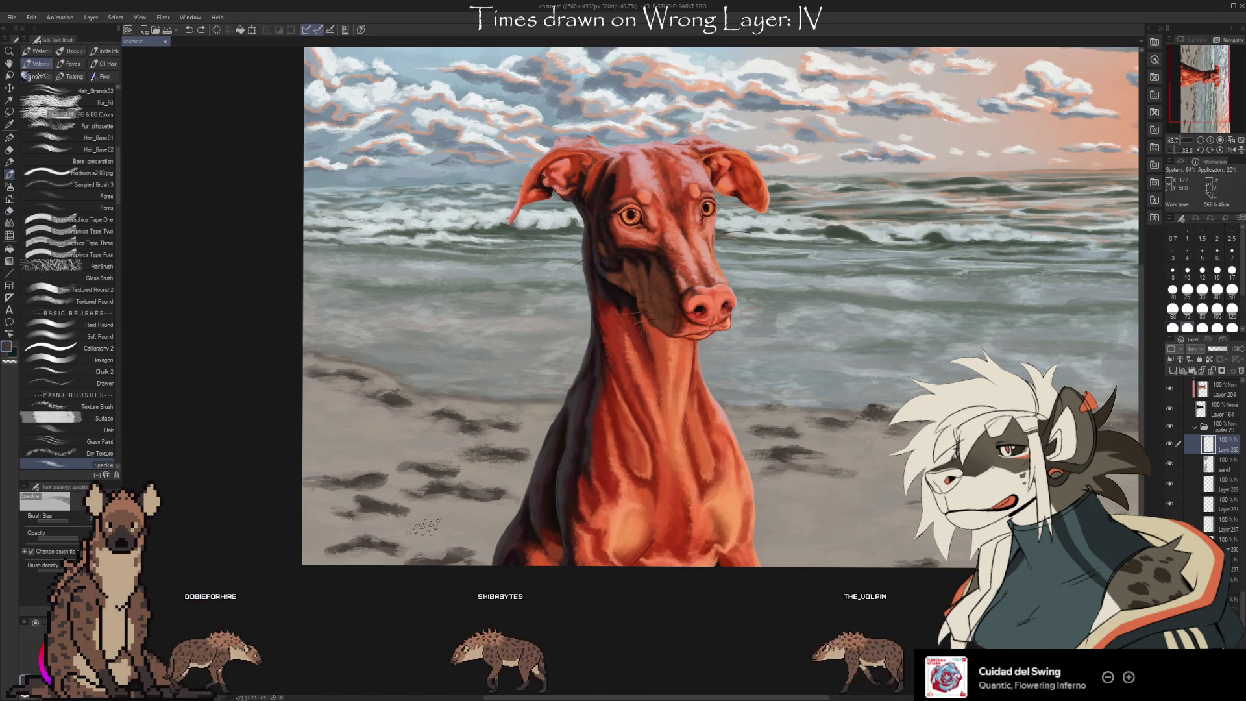
click(423, 526)
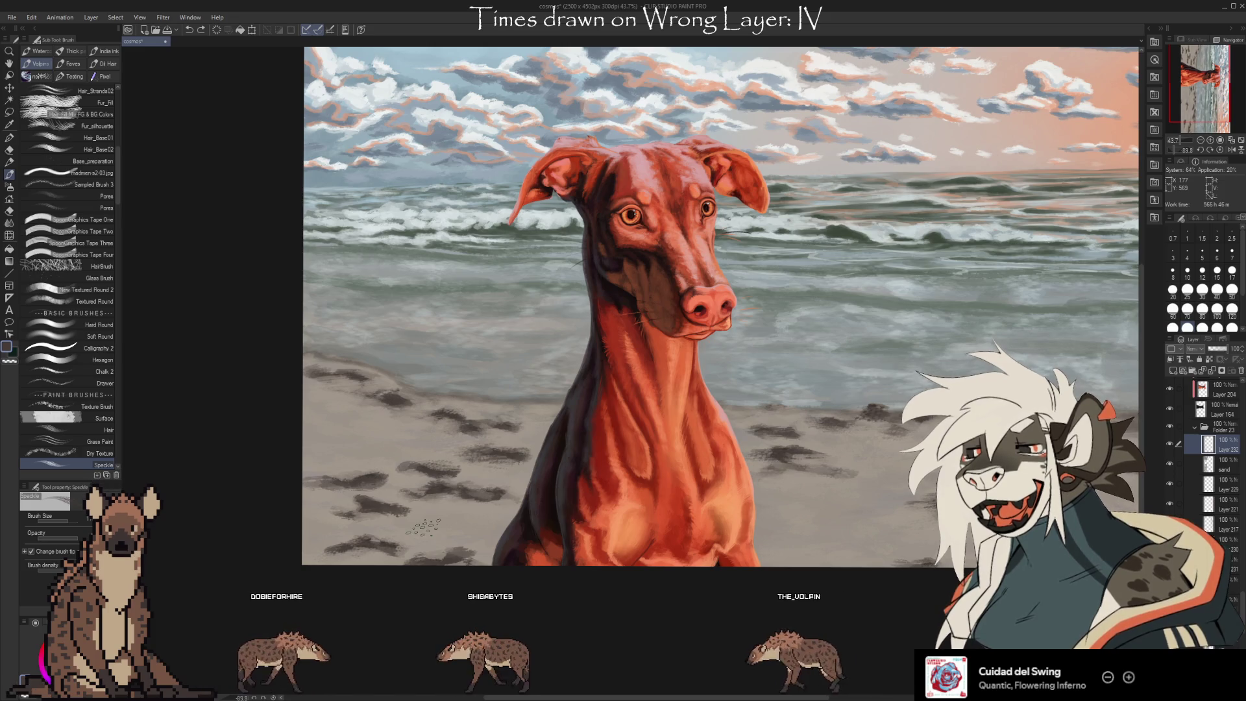
alt+click(375, 523)
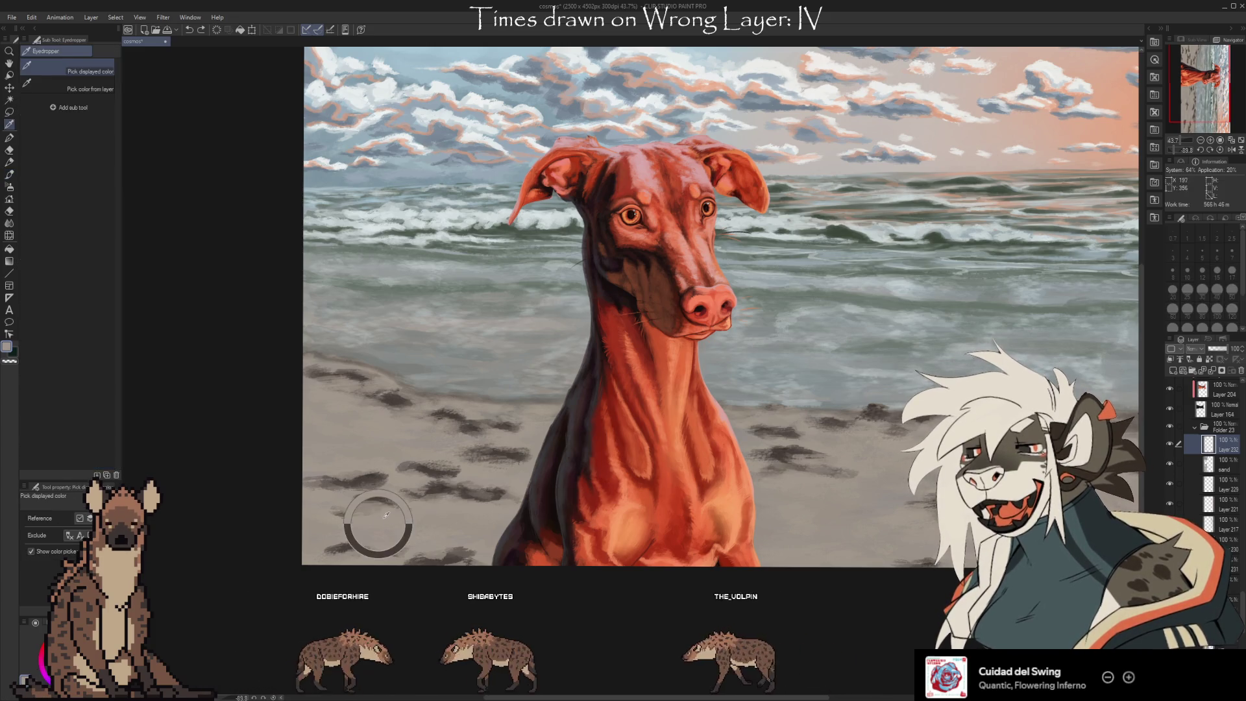
click(328, 533)
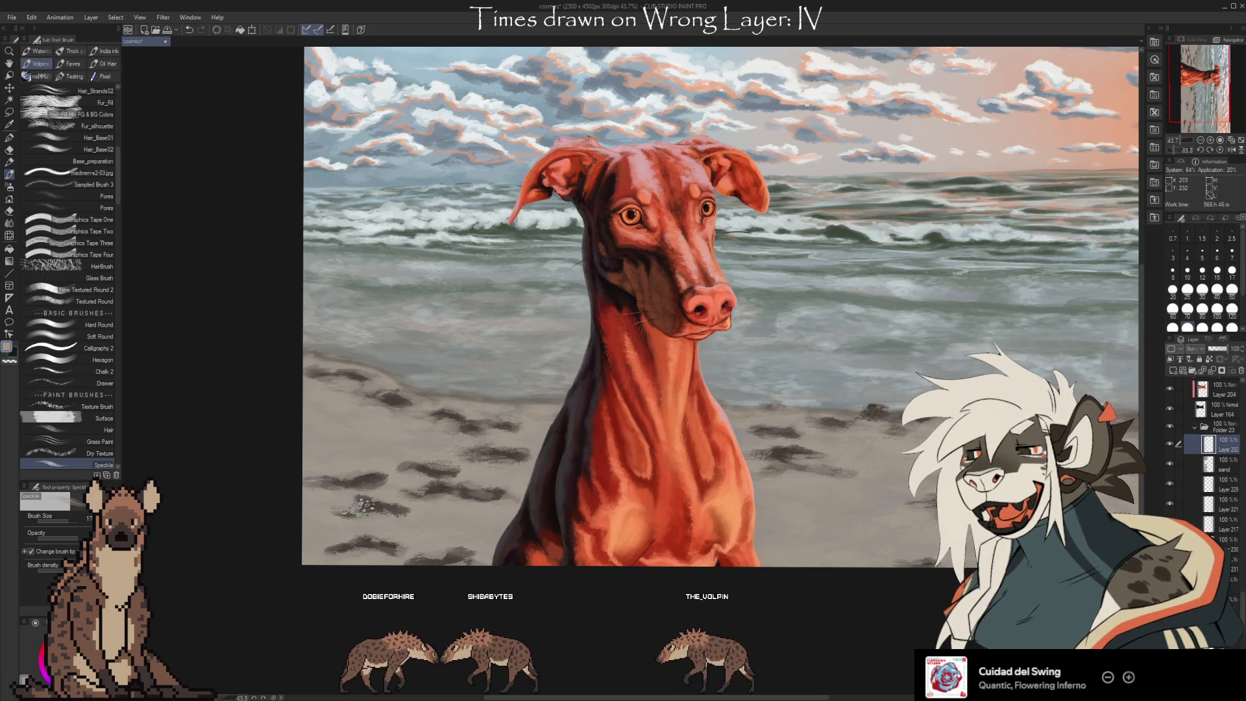
key(alt)
alt+click(423, 506)
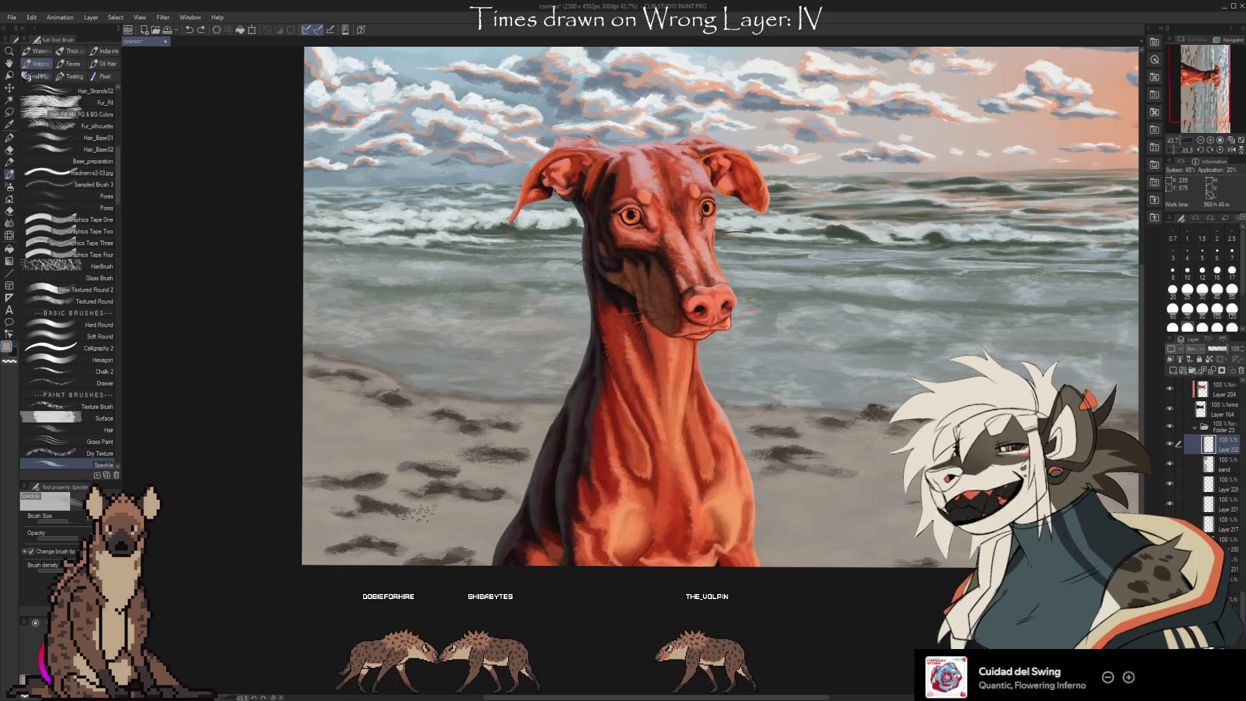
key(alt)
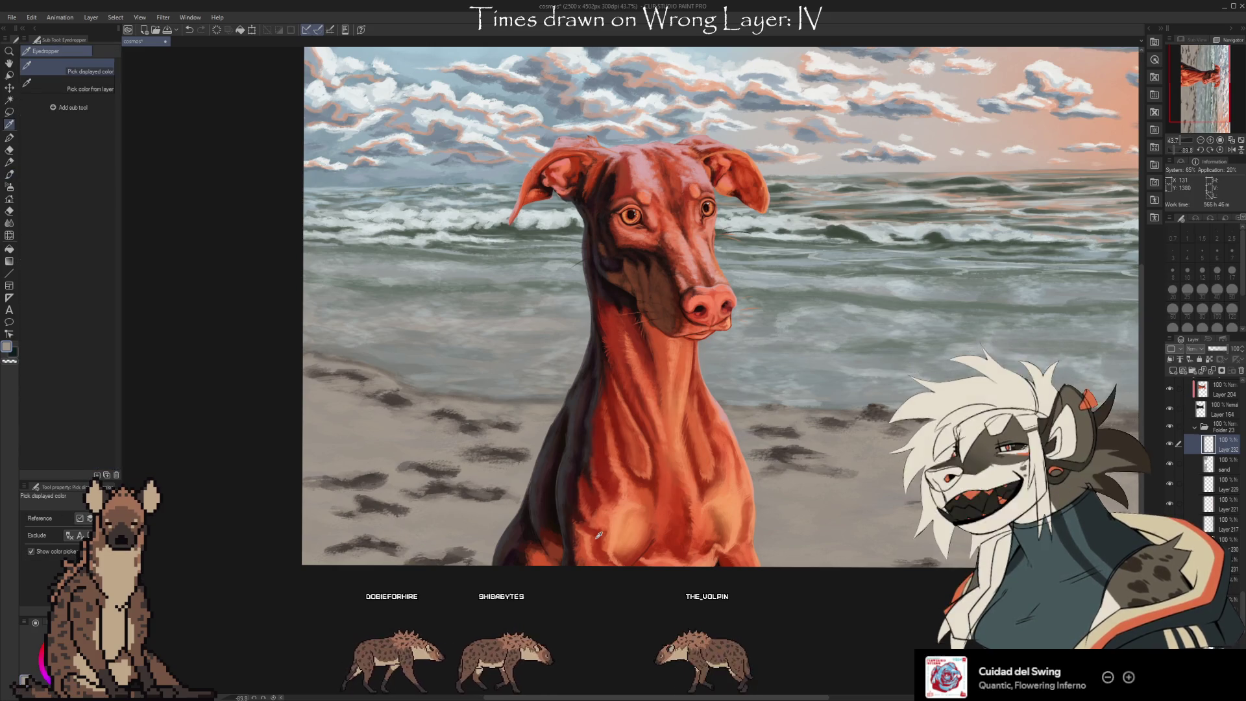
alt+click(559, 502)
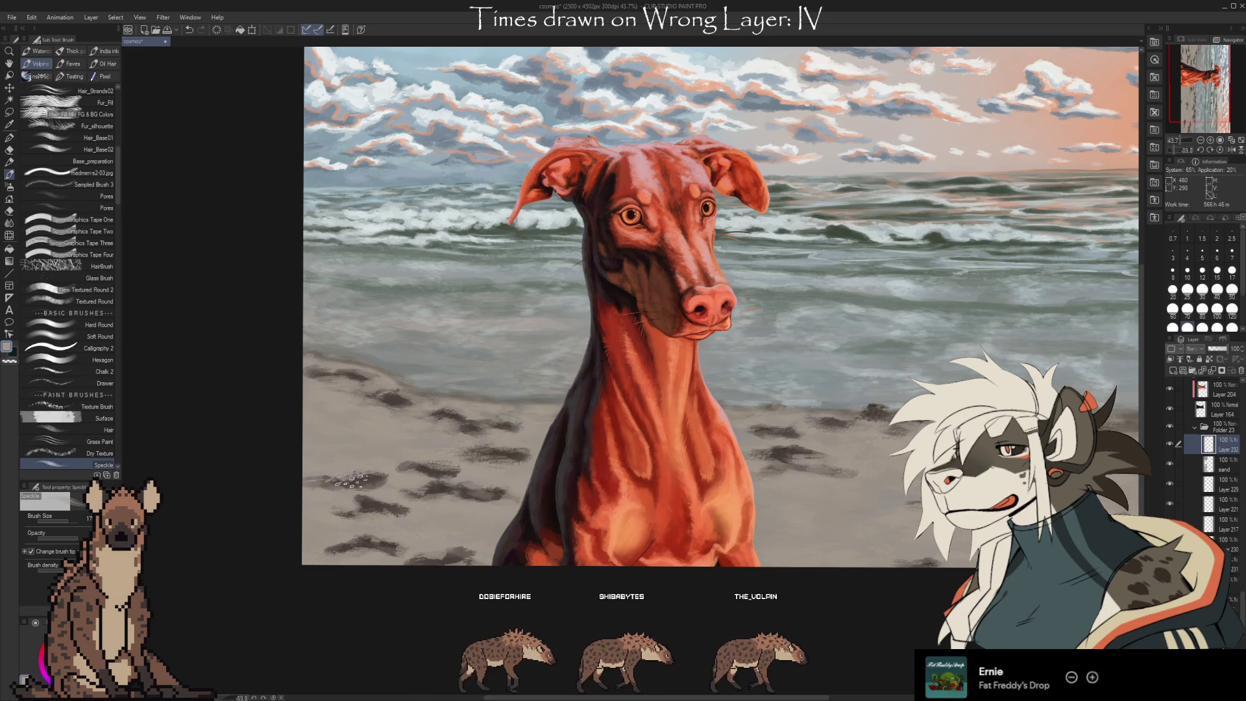
Sample sand colours and shrink the Speckle brush from 17 to 12
alt+click(324, 483)
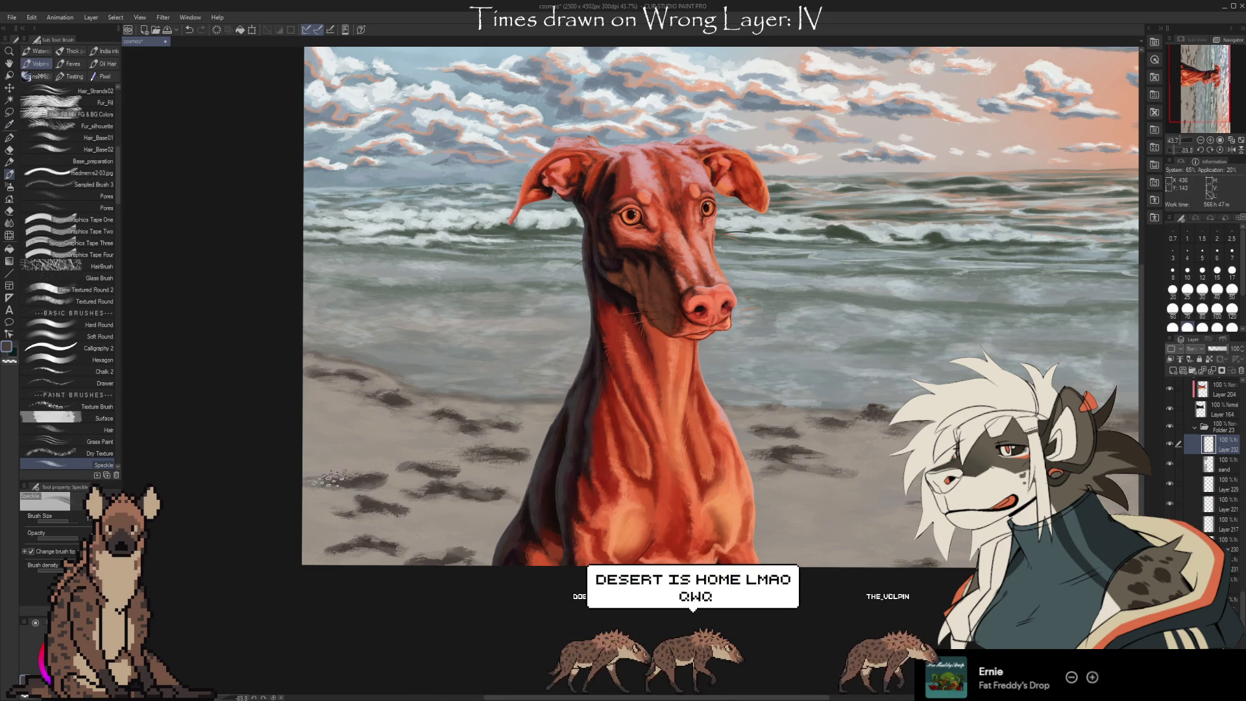
key(e)
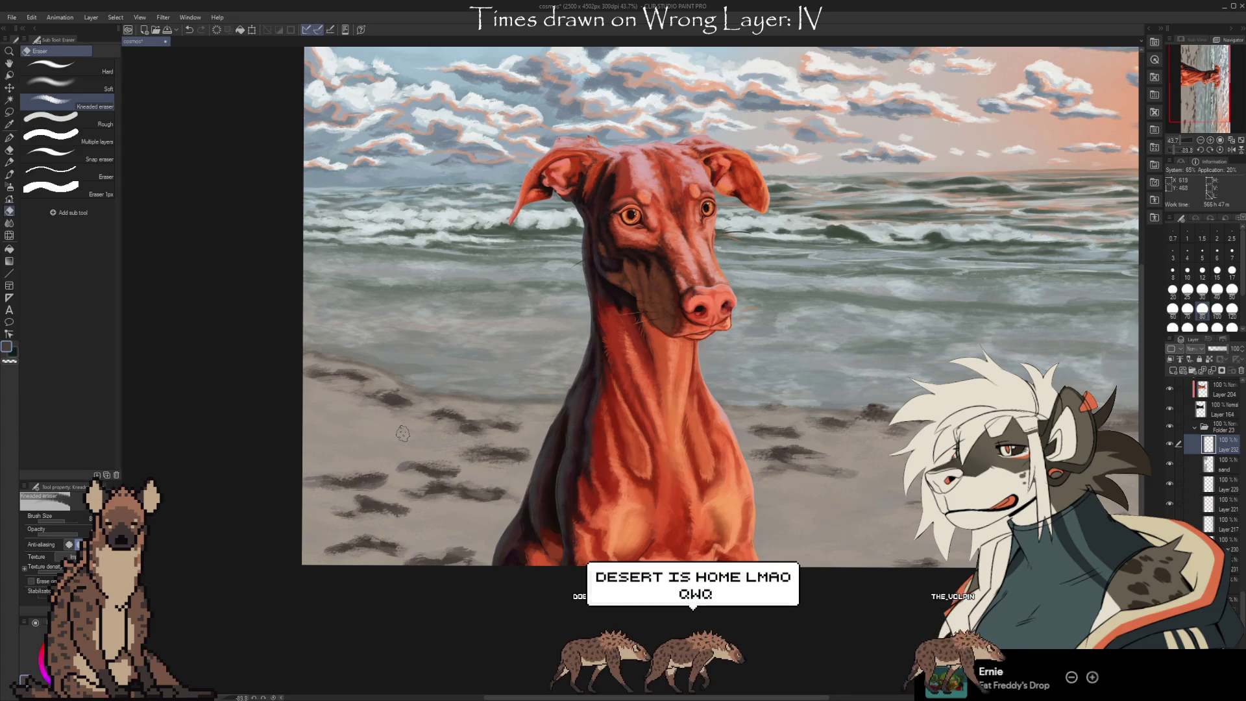
alt+click(409, 454)
key(b)
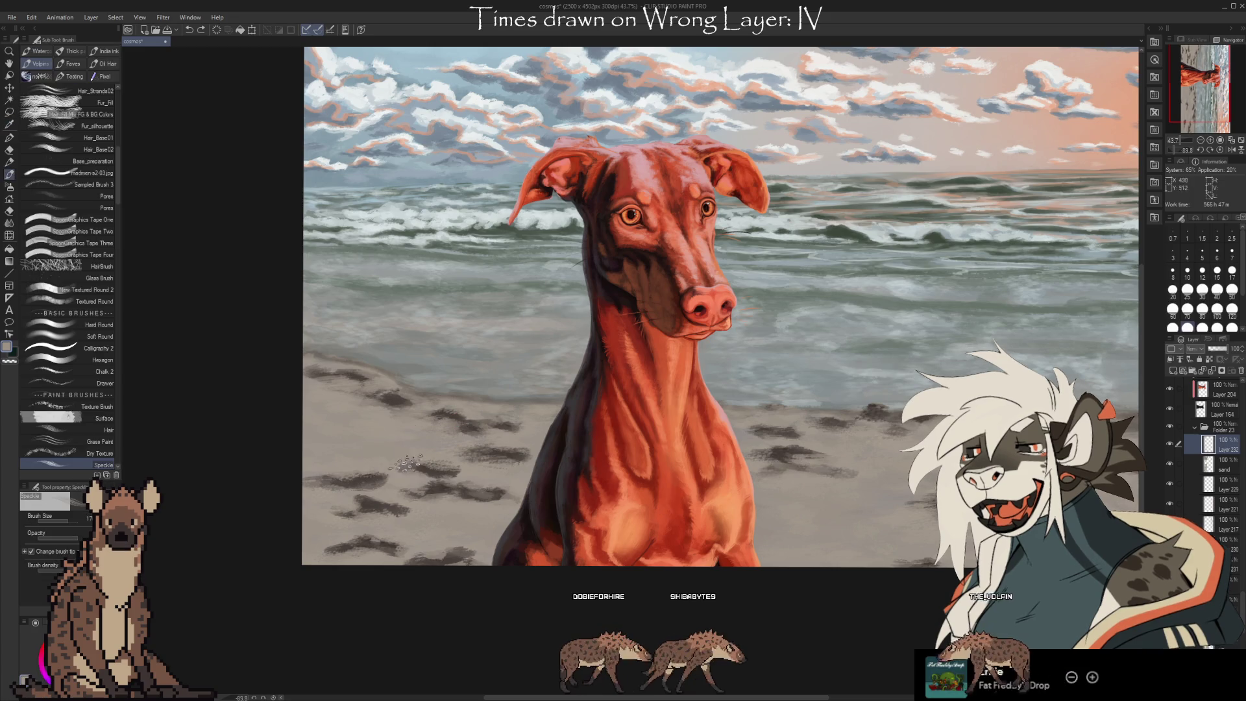
alt+click(406, 462)
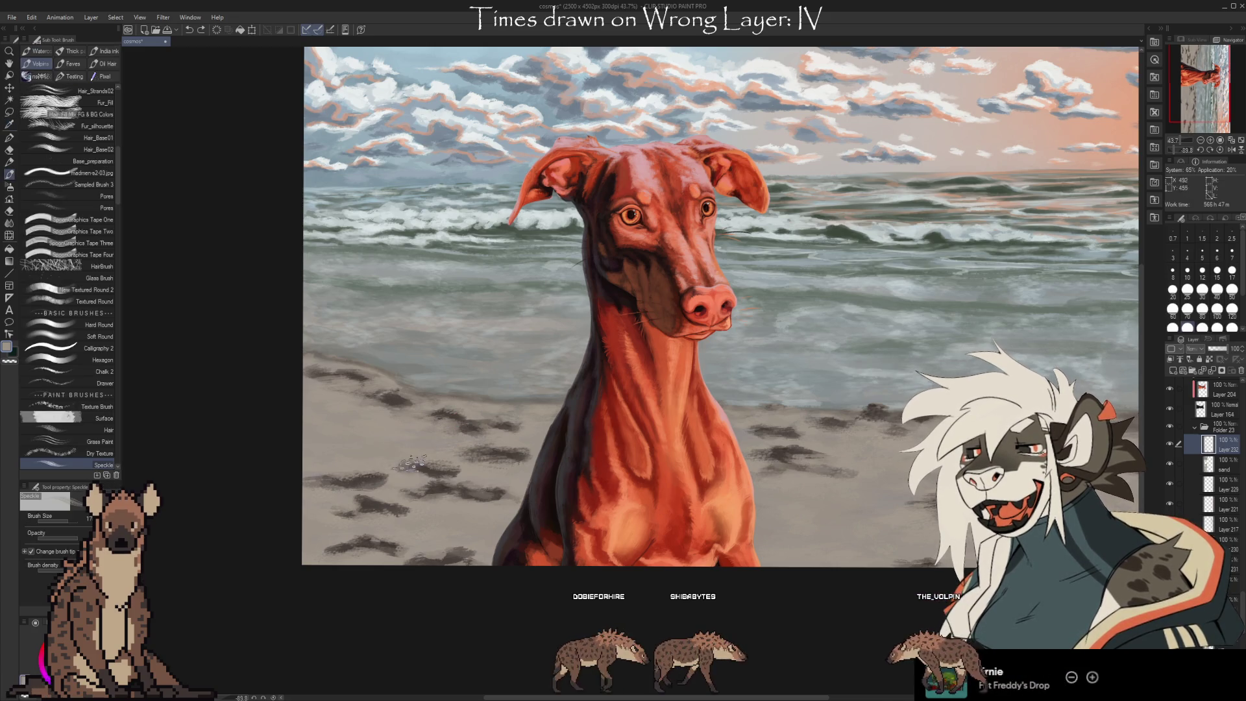
key(bracketleft)
key(bracketleft)
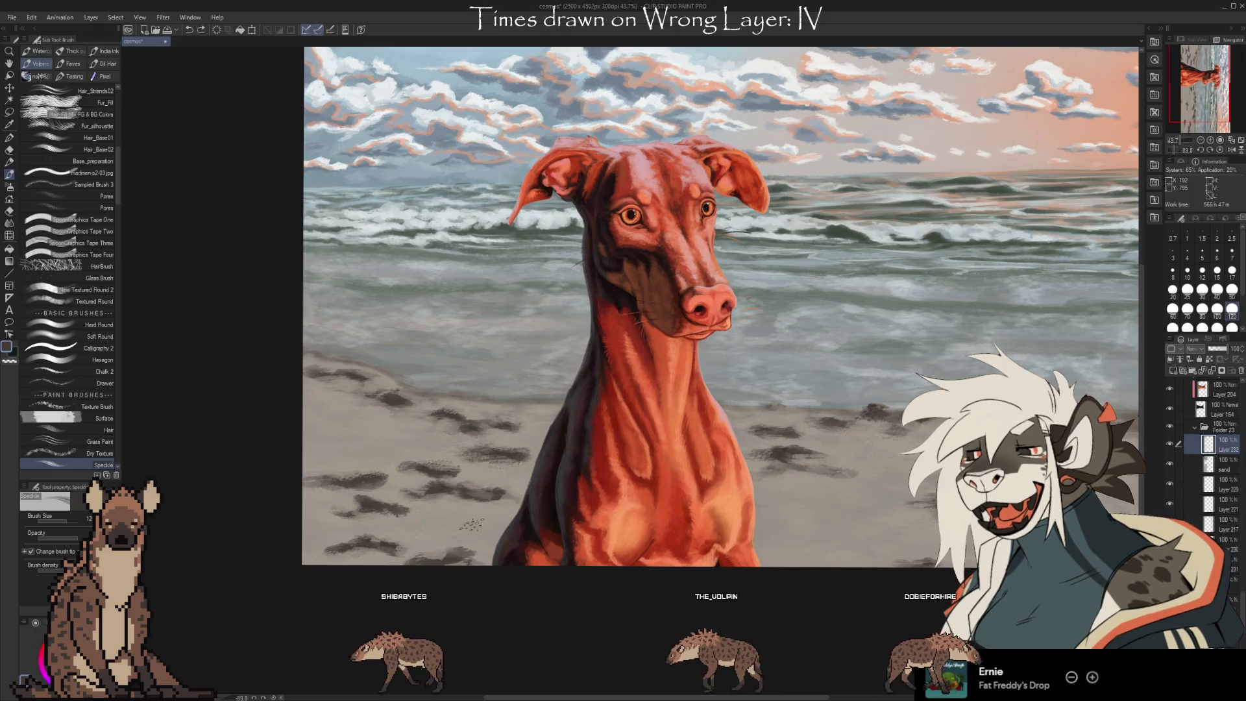
Stipple fine speckles on the sand left of the dog, picking new sand tones along the way
alt+click(448, 417)
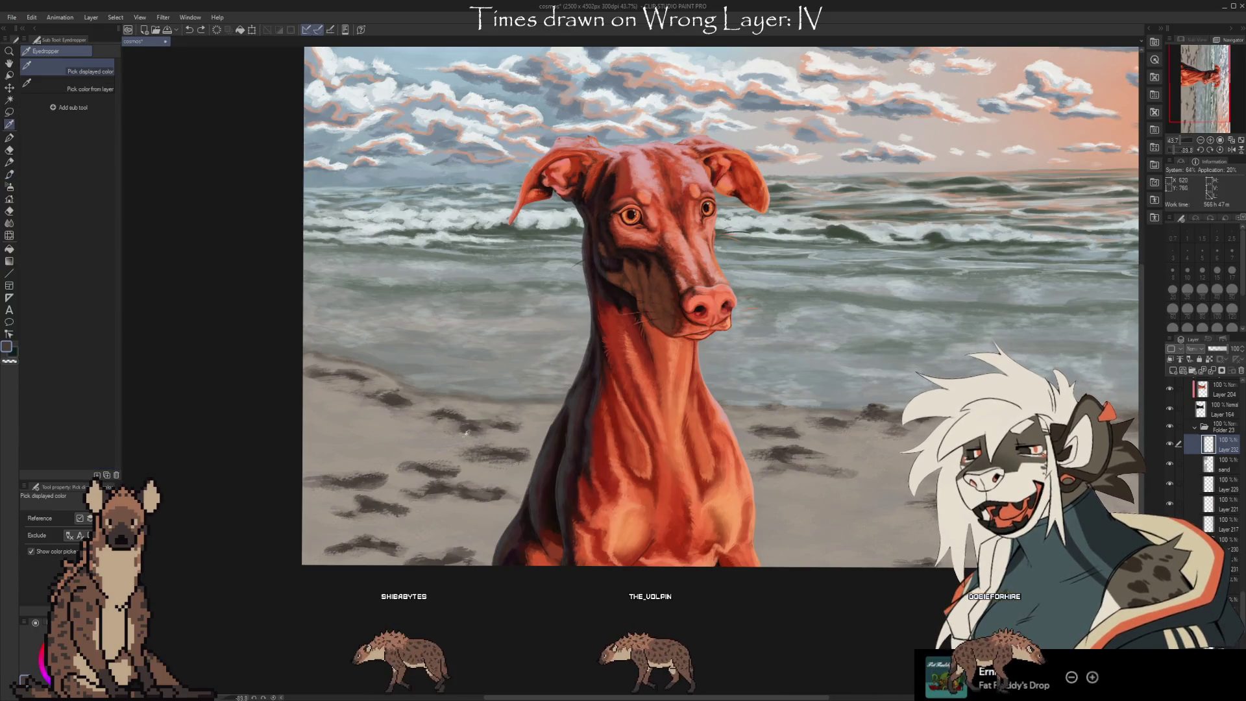
alt+click(417, 467)
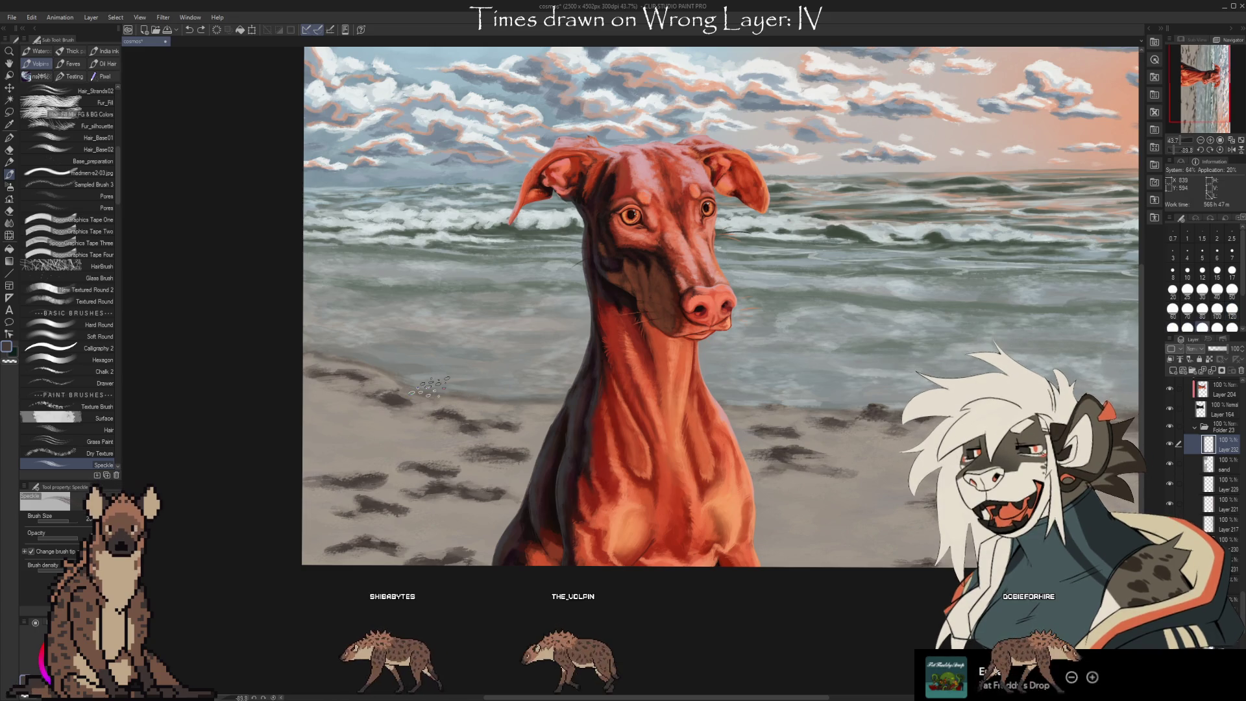
key(alt)
alt+click(422, 422)
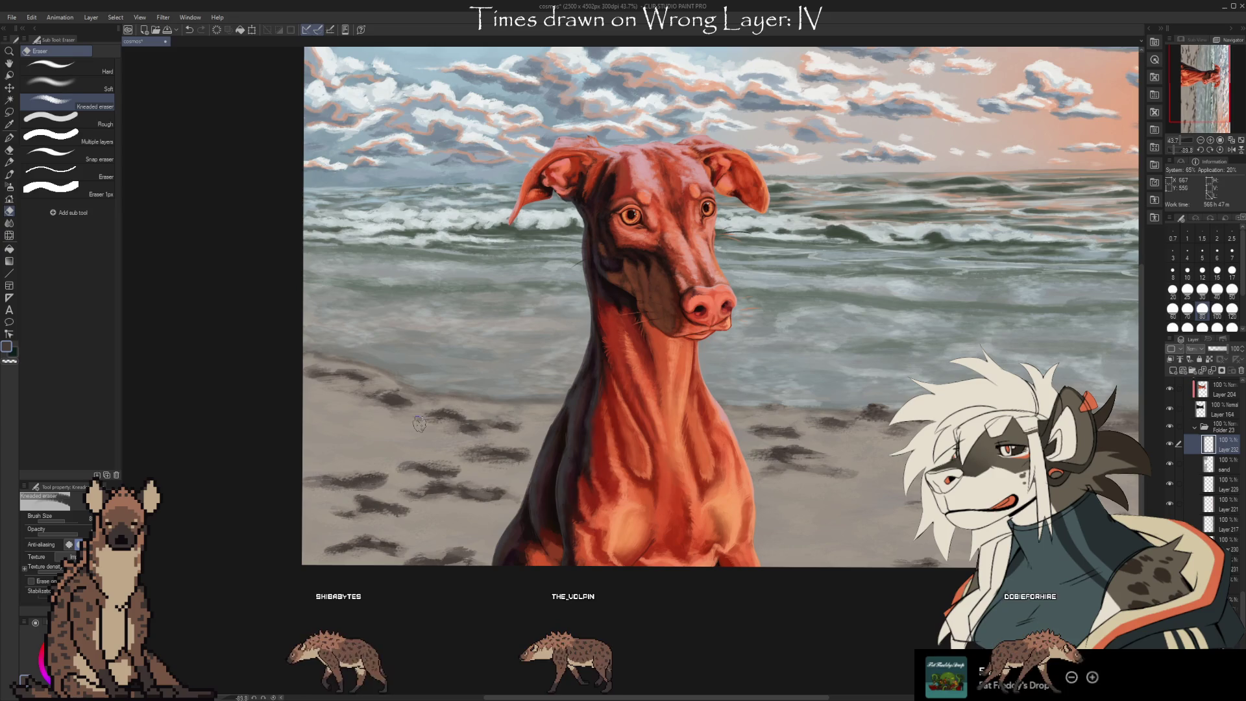
alt+click(419, 416)
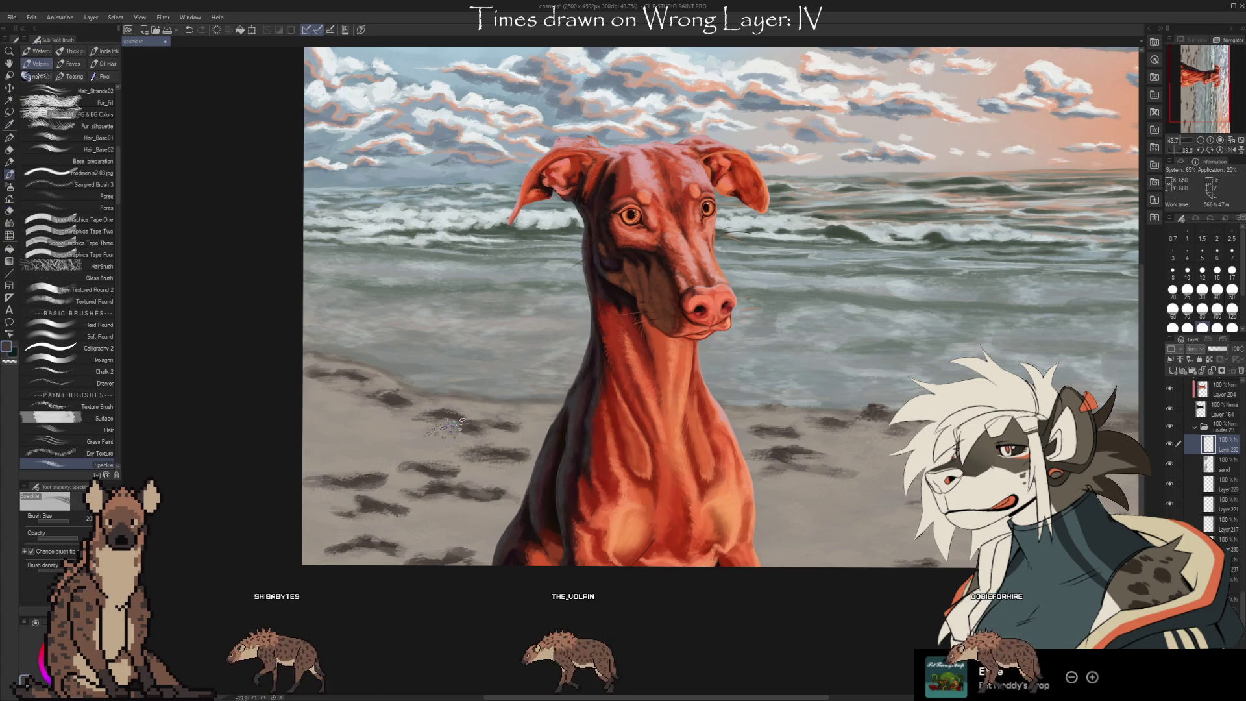
alt+click(382, 402)
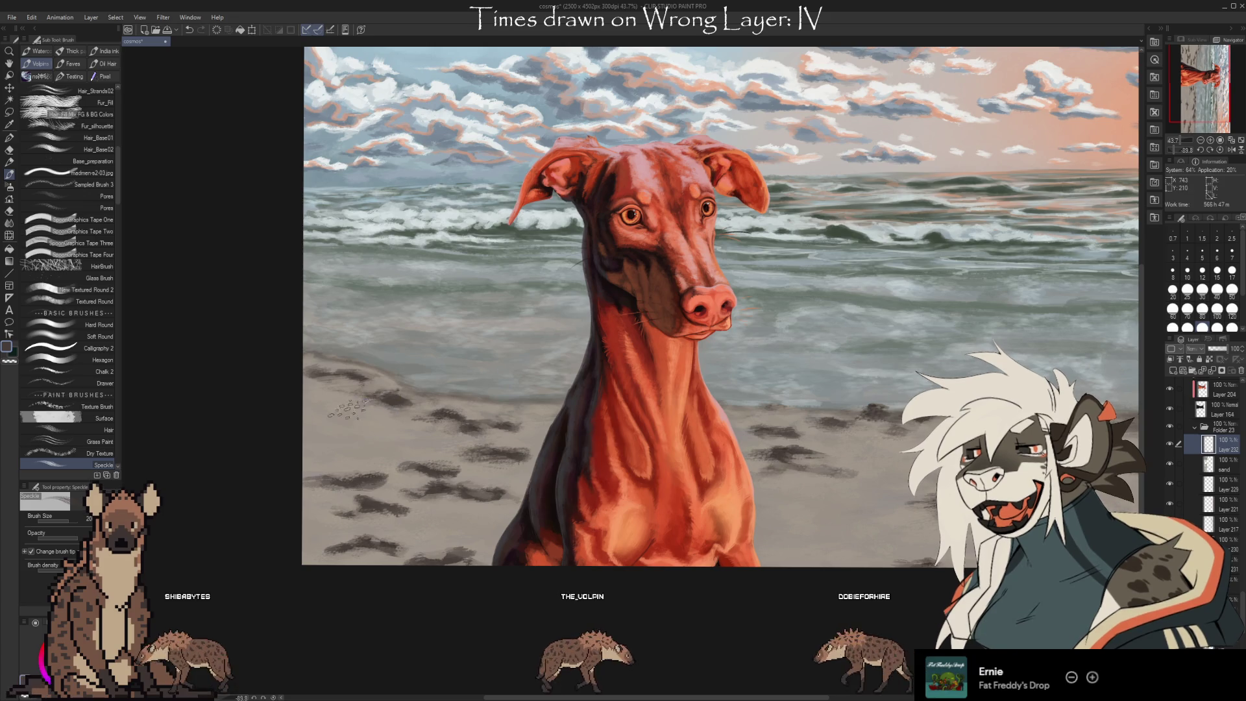
alt+click(371, 411)
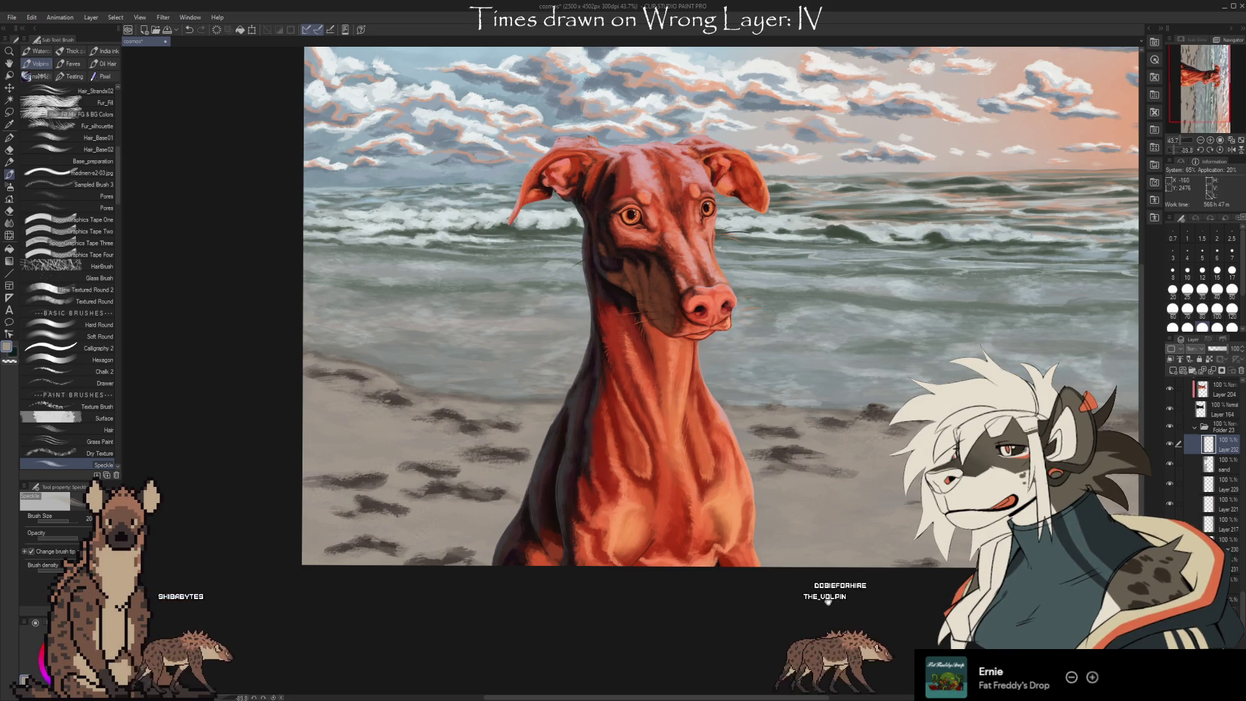
Sample a sand tone beside the footprints and dab a small Speckle-brush speck onto the sand left of the dog
key(i)
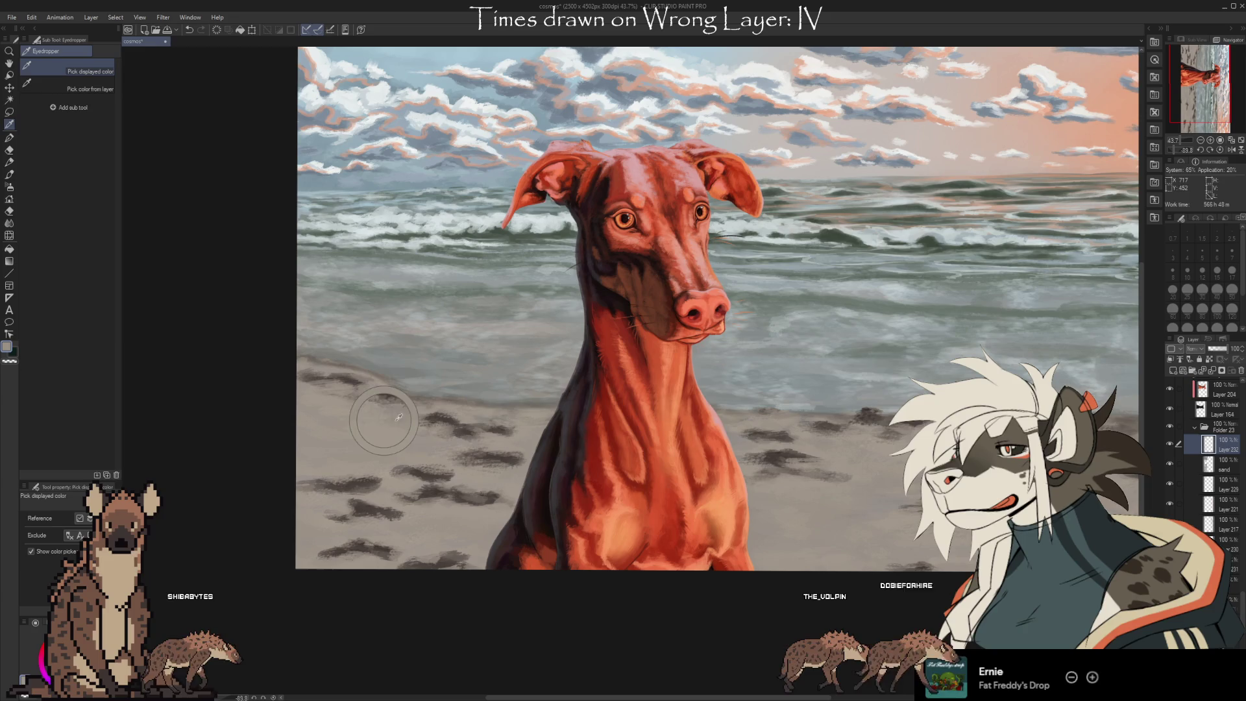
key(b)
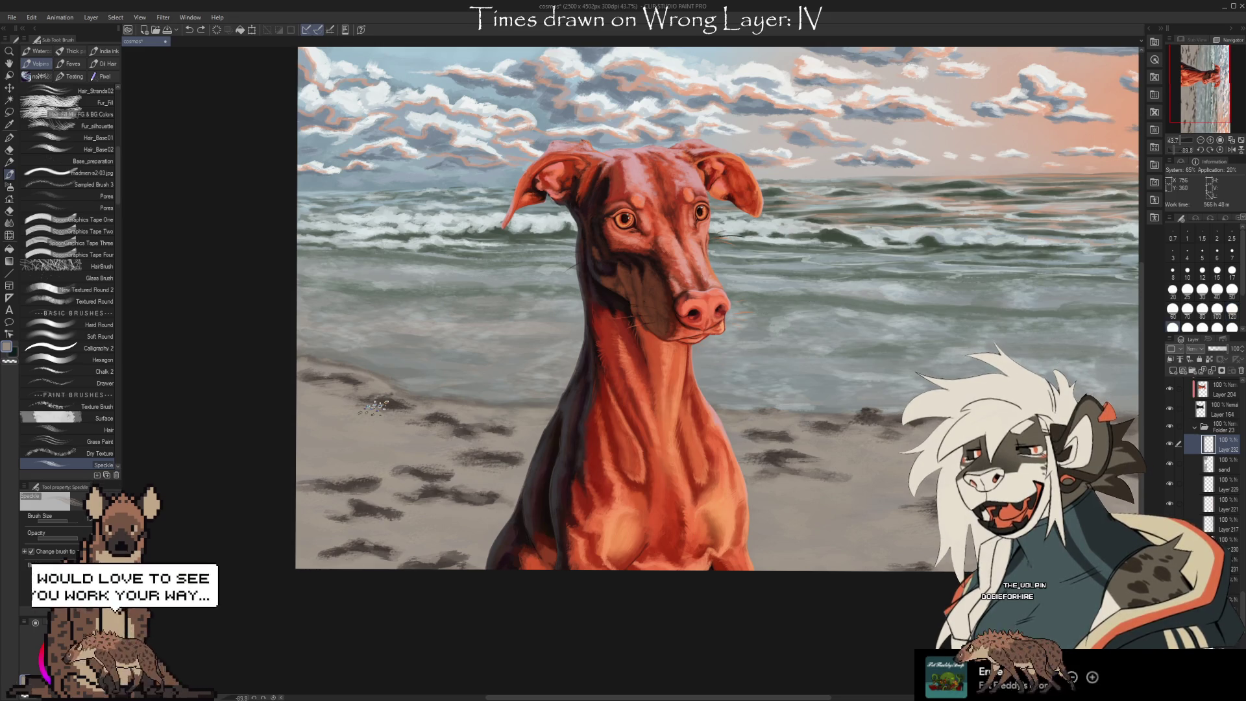
key(i)
click(389, 401)
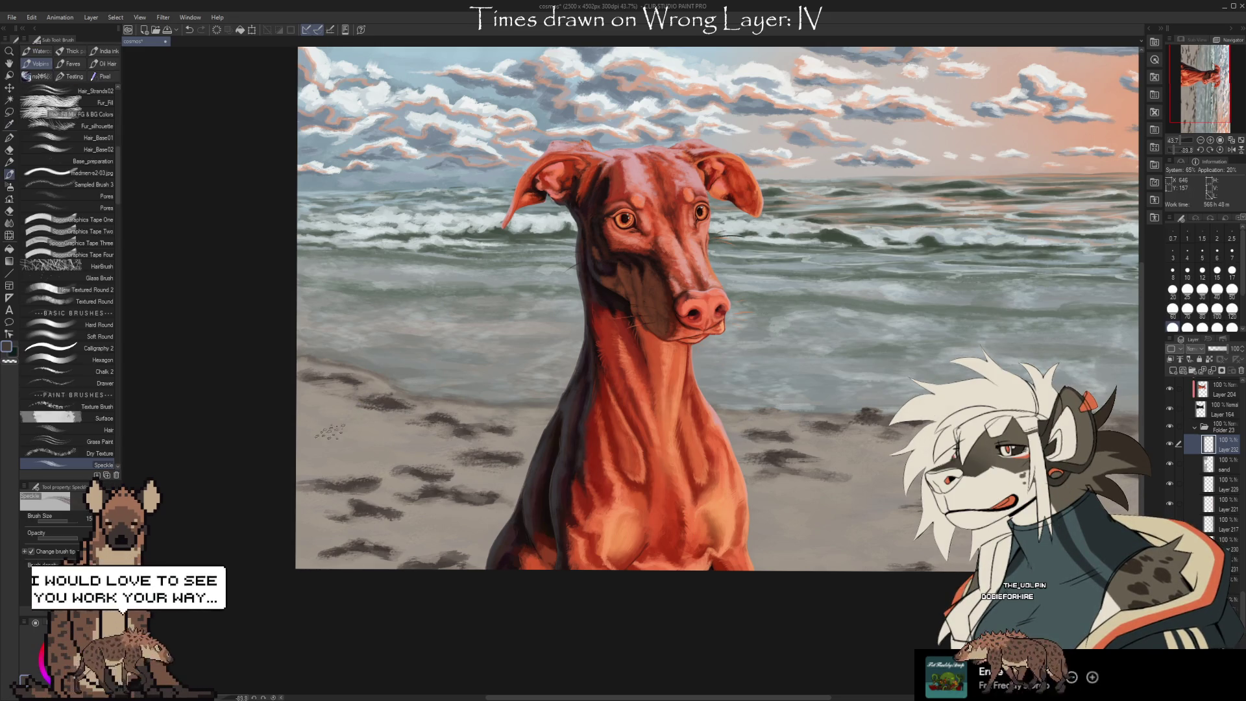
key(alt)
key(b)
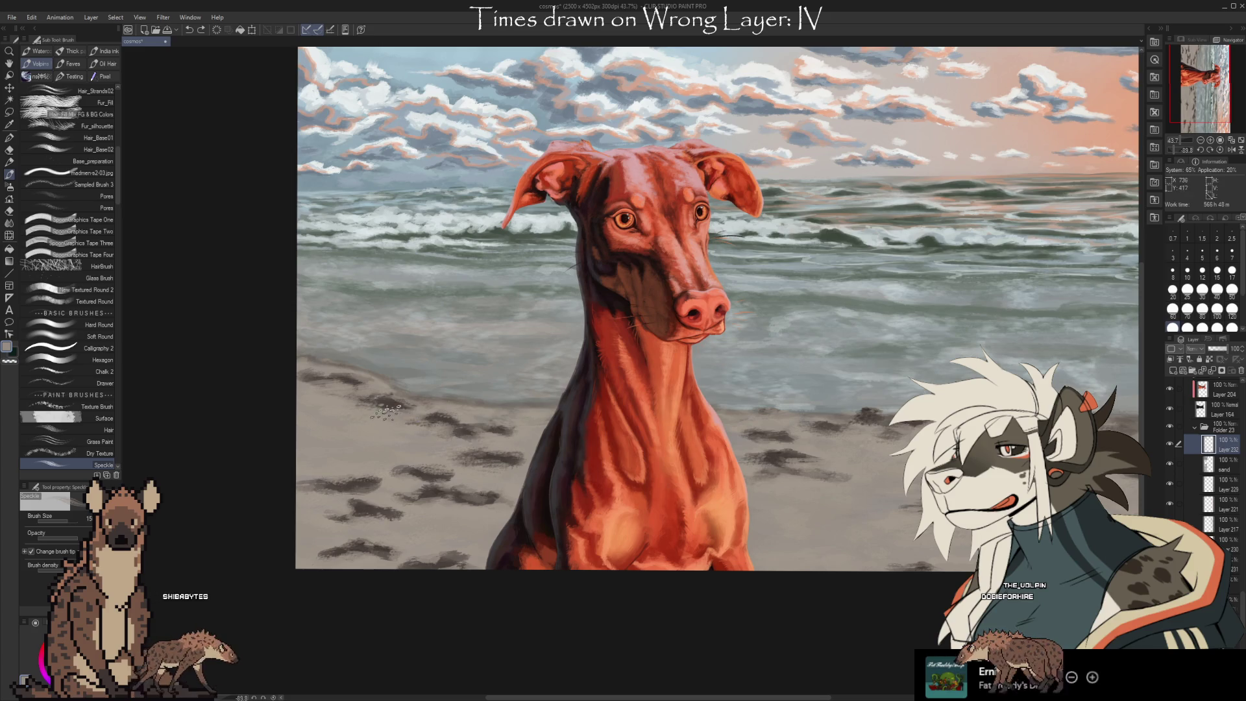
click(384, 409)
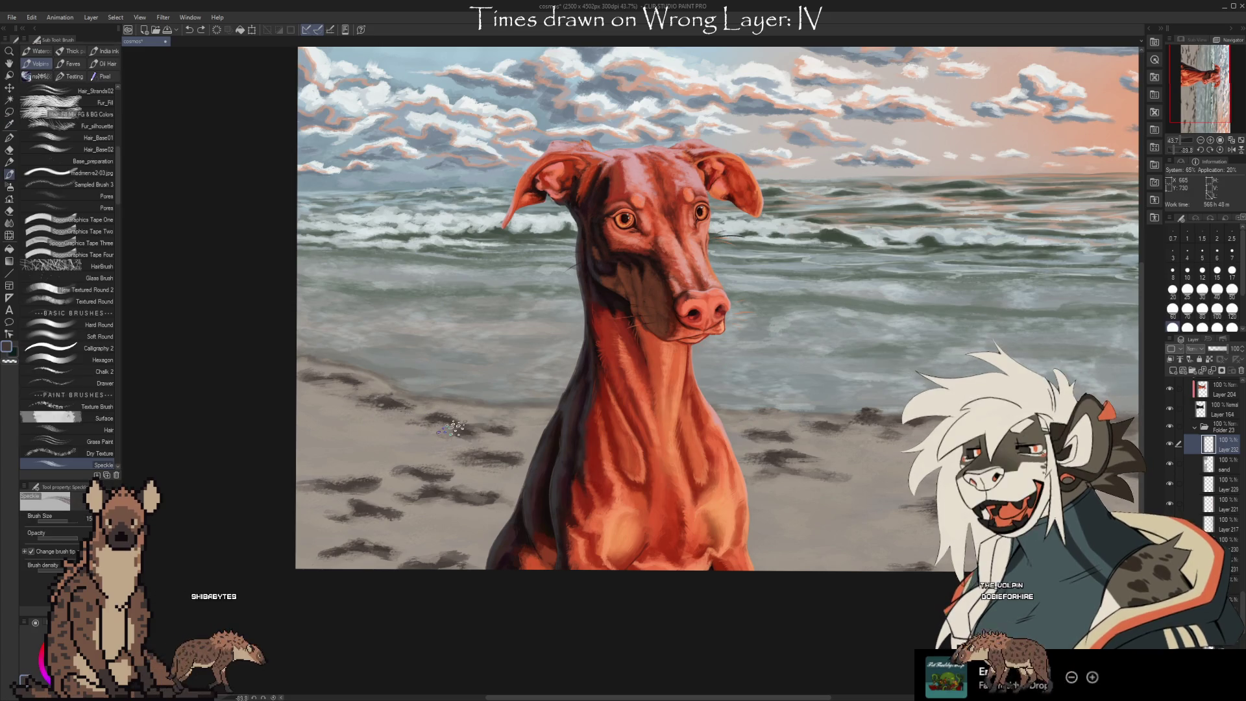
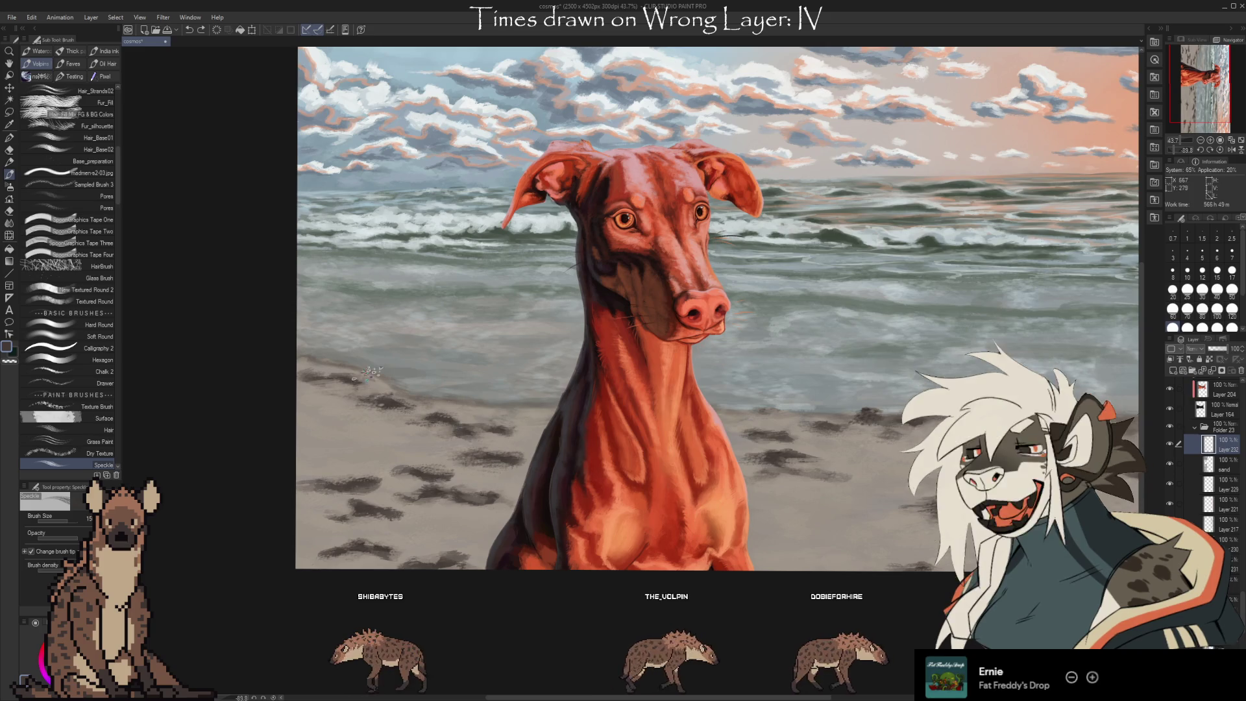
Pan to the left beach and sample a sand colour for the Speckle brush
drag(440, 472, 345, 449)
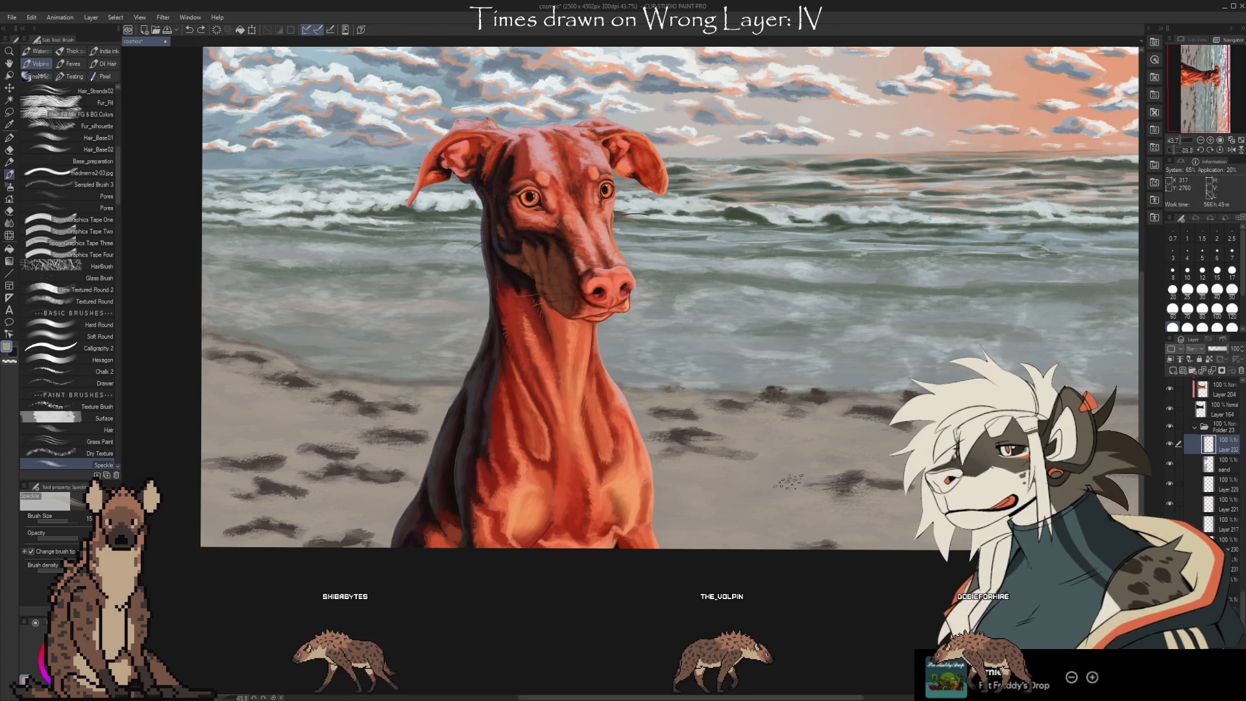
drag(726, 538, 985, 526)
key(i)
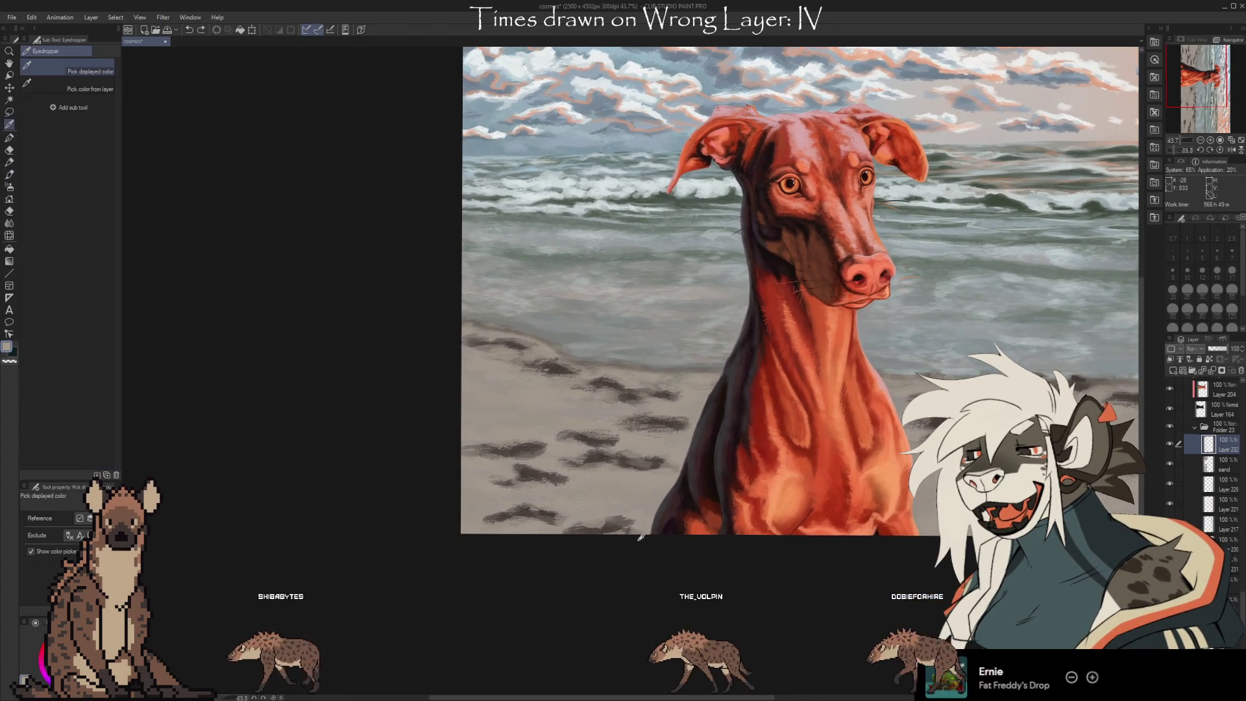
key(b)
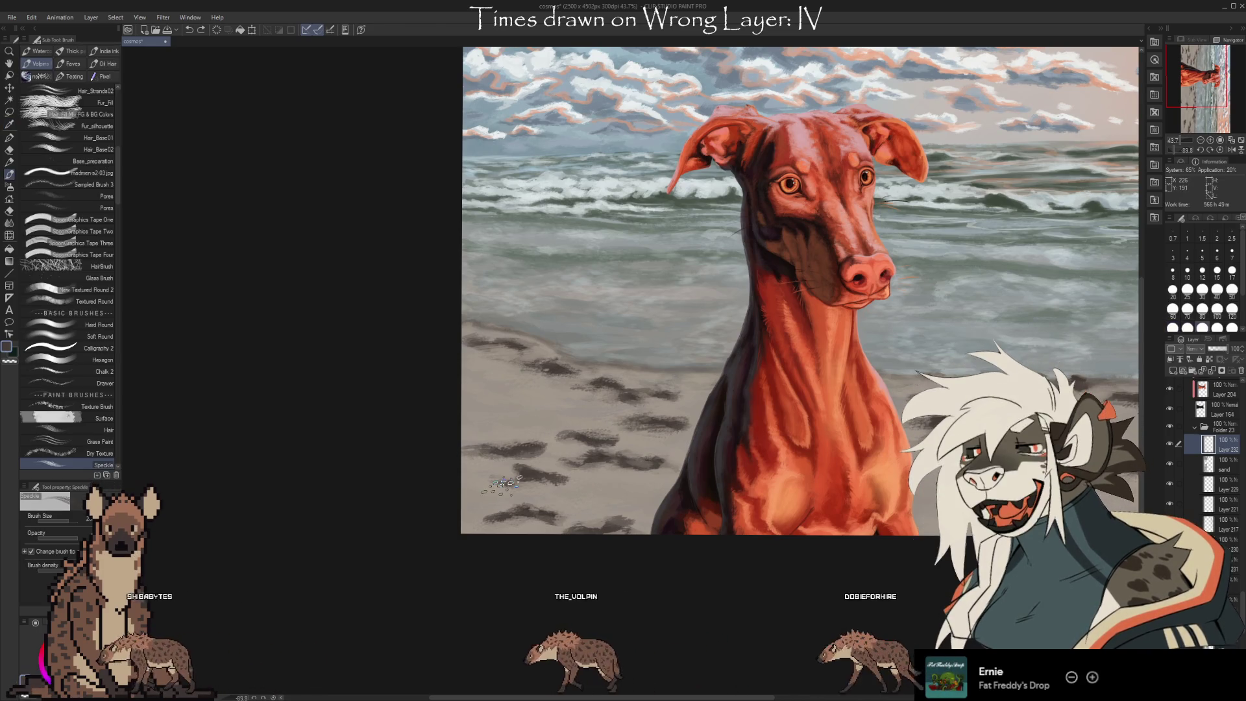
key(i)
click(475, 375)
key(b)
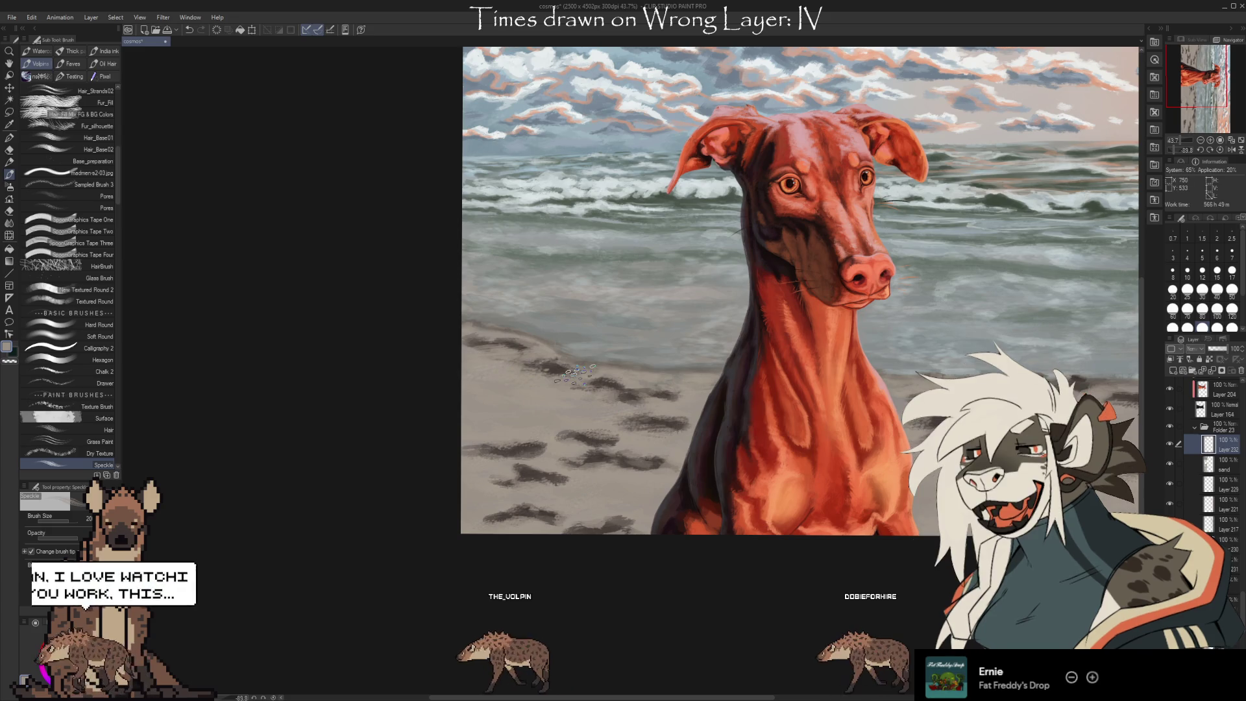
Sample two more sand tones and speckle grain around the footprints
key(i)
click(486, 361)
key(b)
key(i)
click(519, 342)
key(b)
Soften stray speckles with the Kneaded eraser and add a few more grains
key(e)
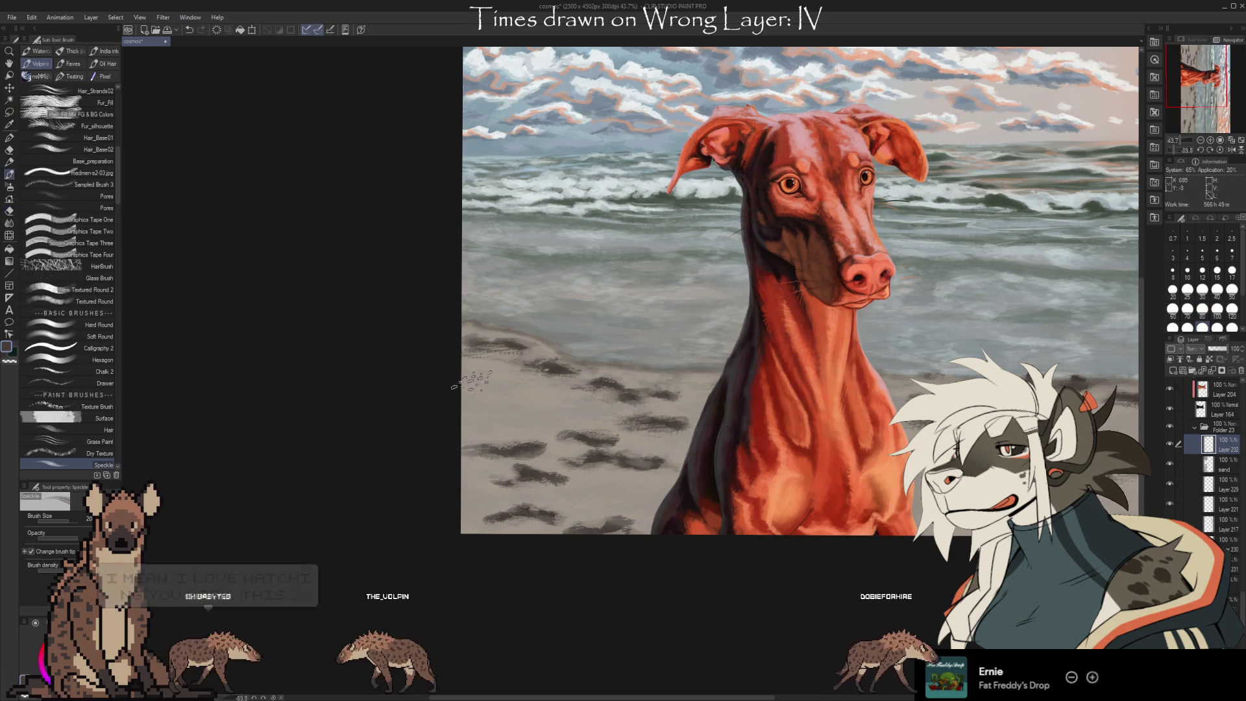
key(b)
key(e)
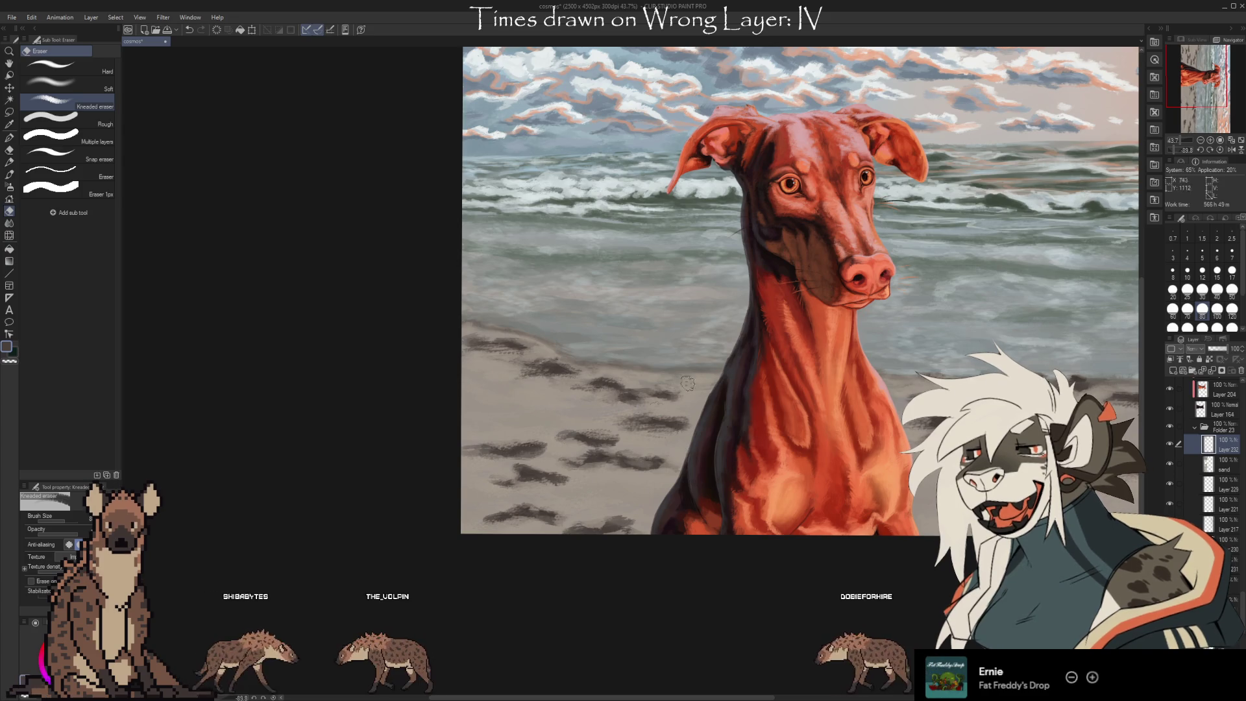
key(i)
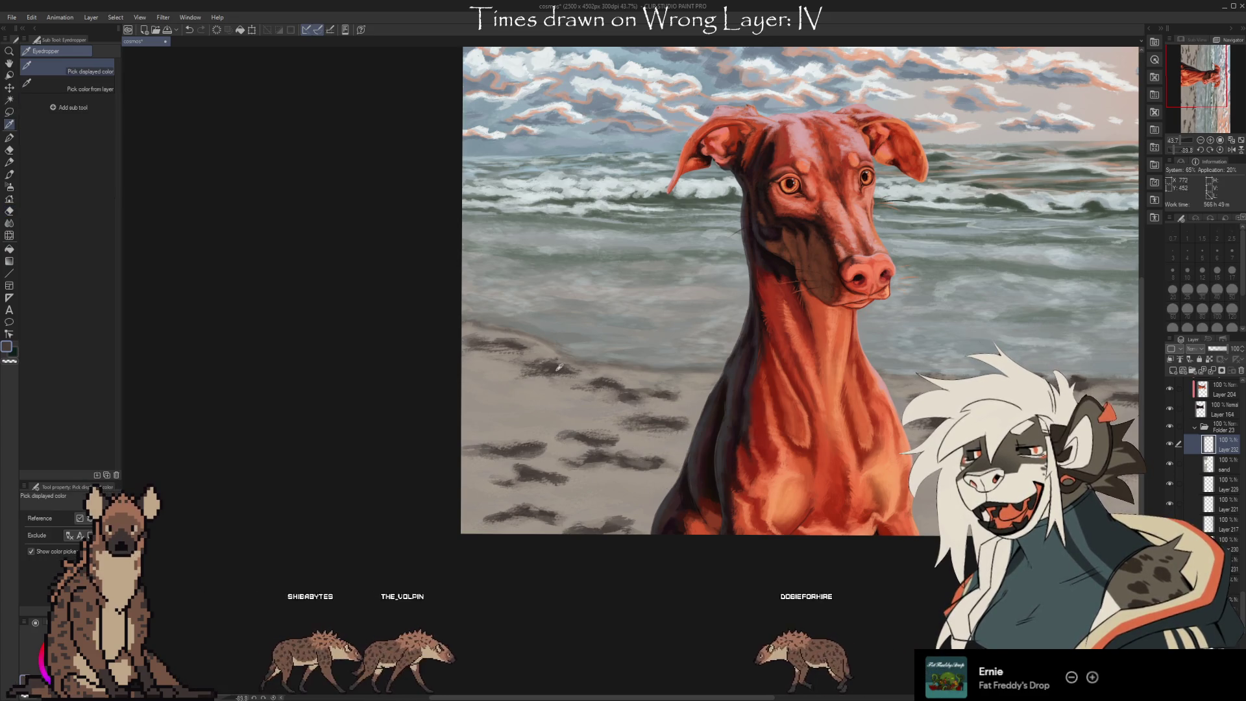
key(b)
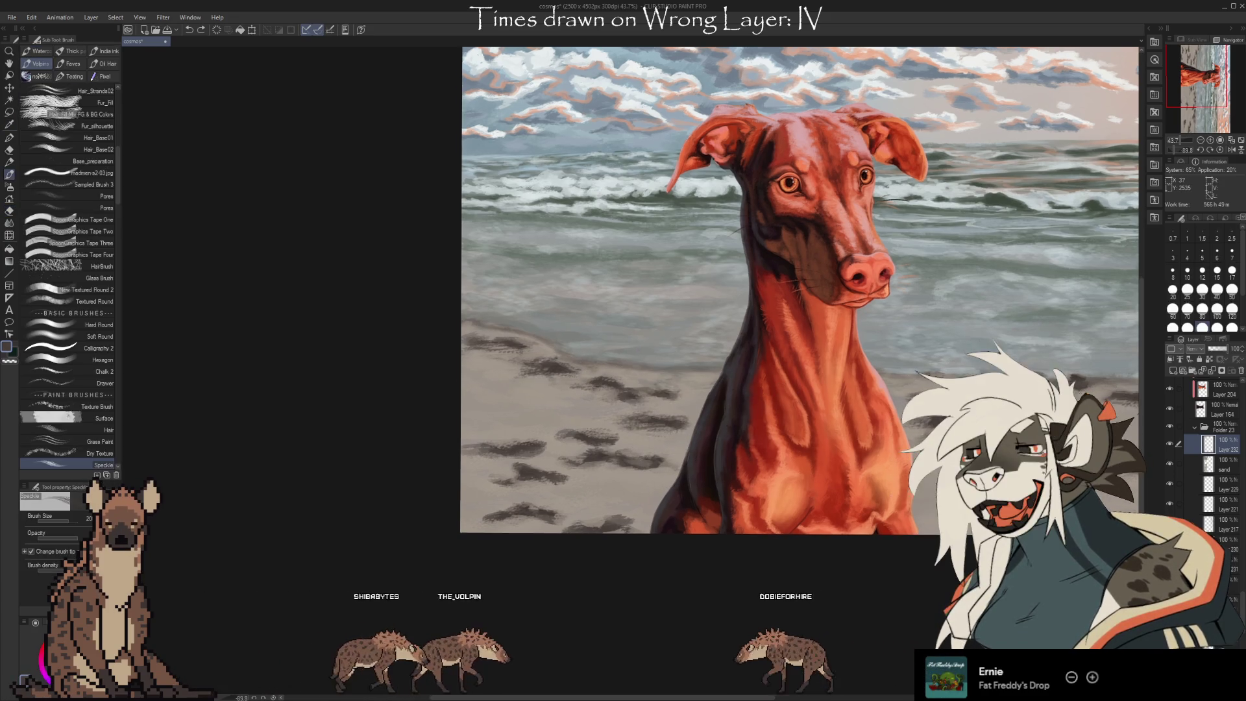
drag(816, 402, 801, 397)
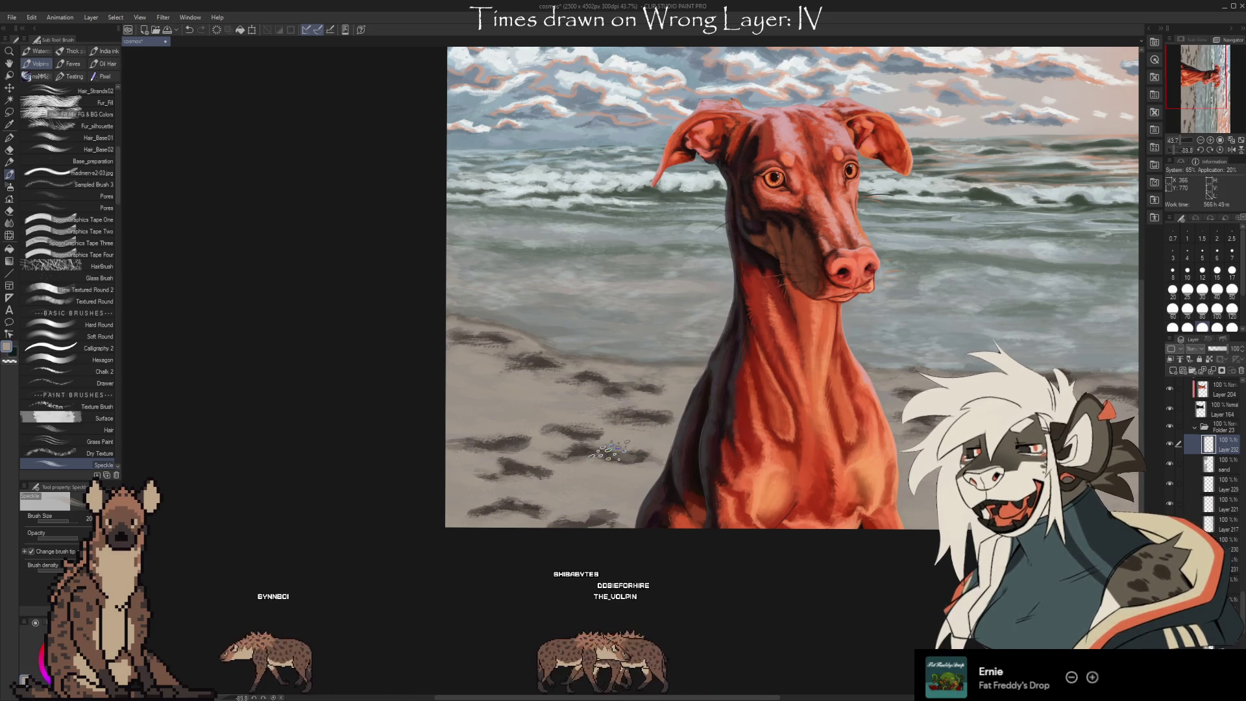
scroll(820, 615, right, 5)
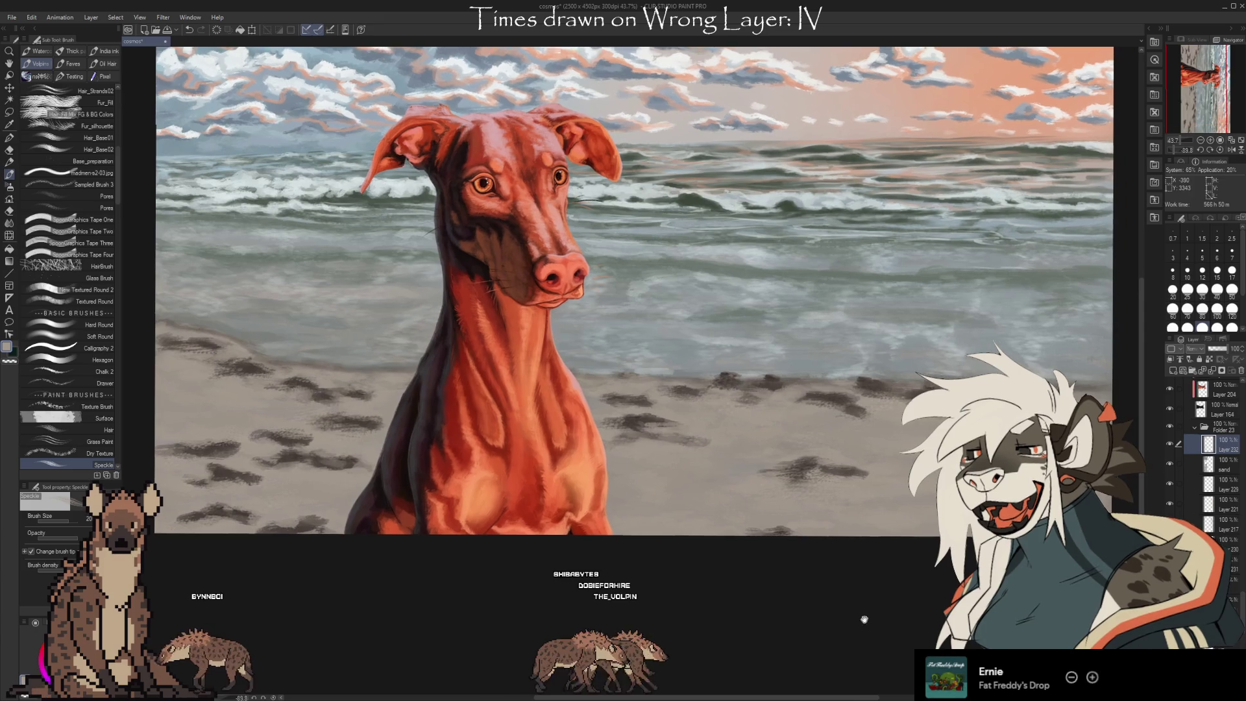
Add a small cluster of fine speckles on the sand right of the dog, using sampled colours
key(i)
key(b)
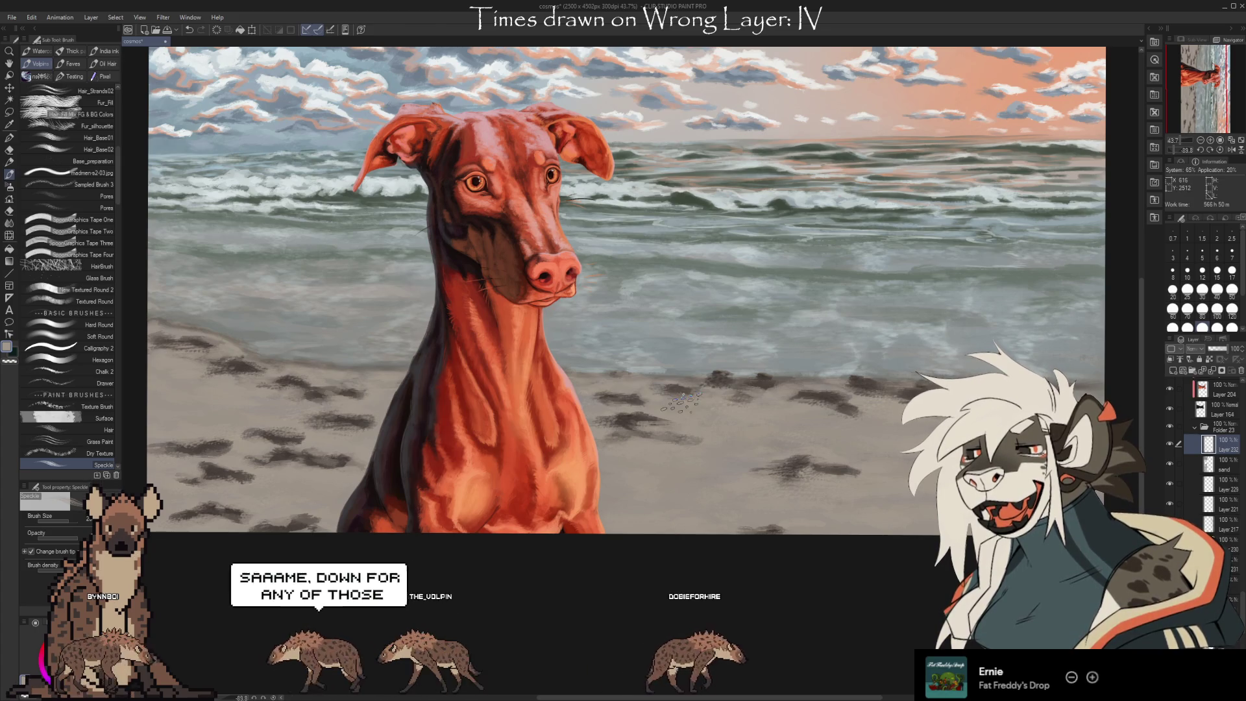
key(i)
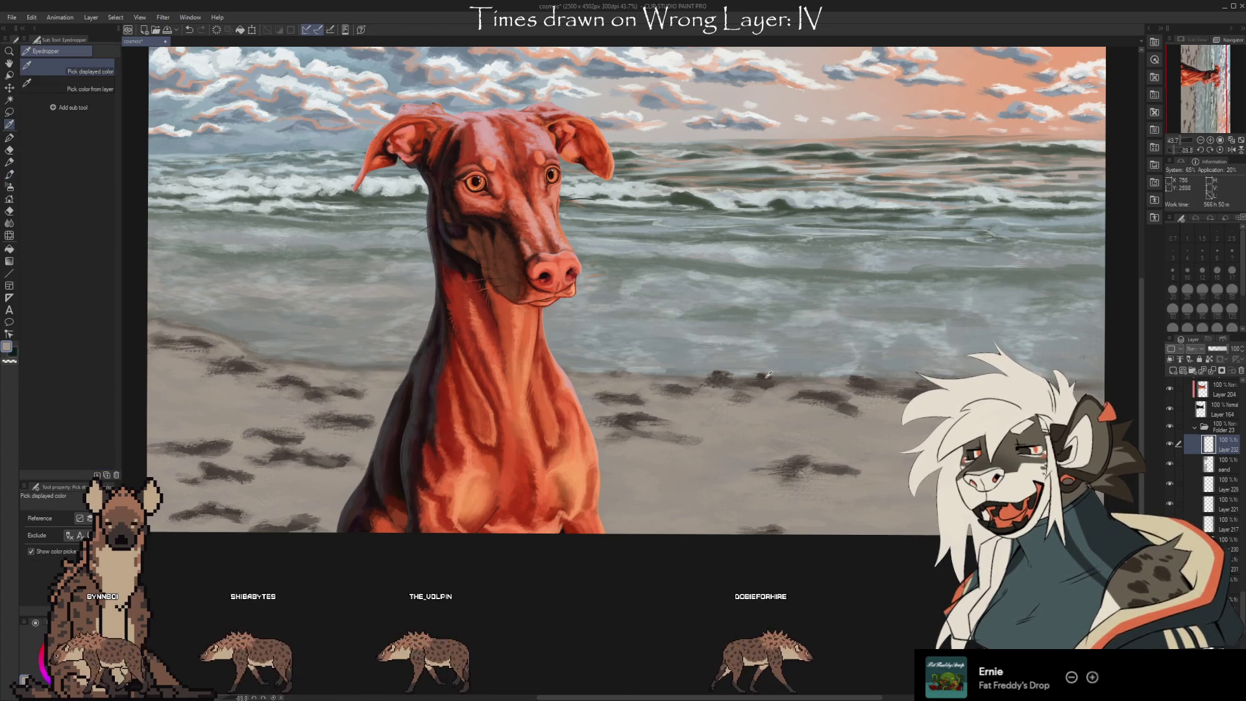
key(b)
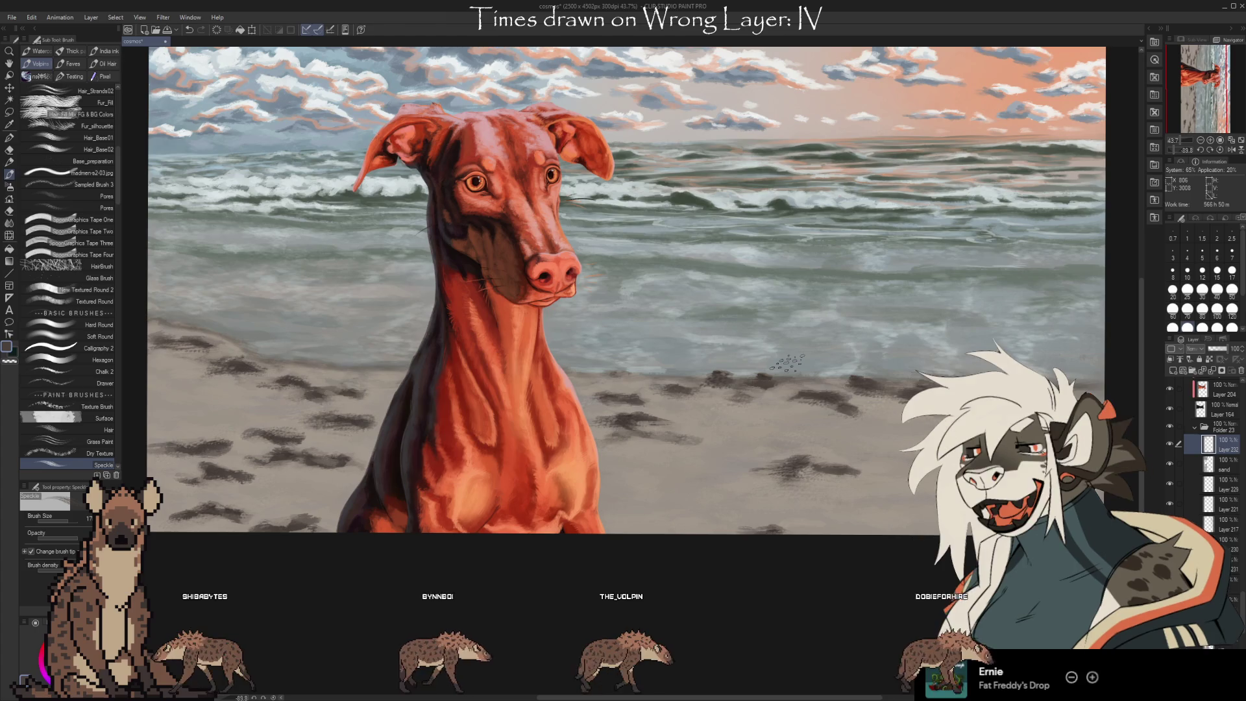
scroll(425, 157, up, 5)
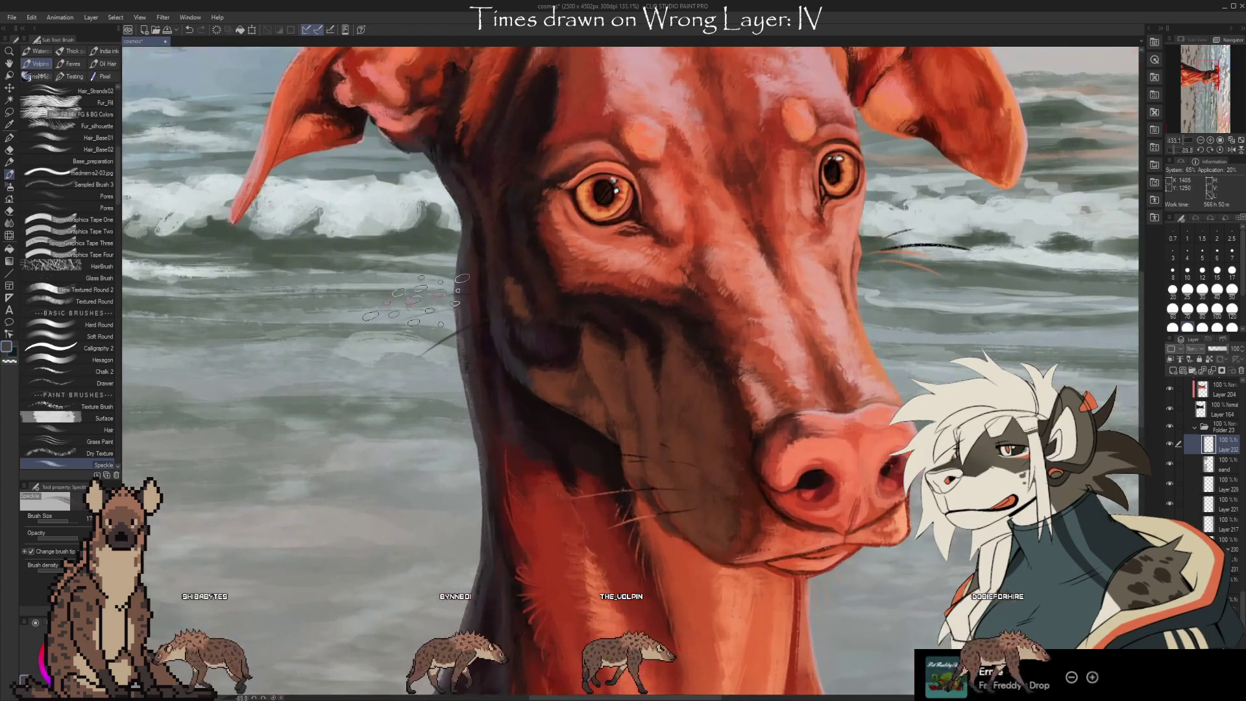
drag(1020, 498, 897, 557)
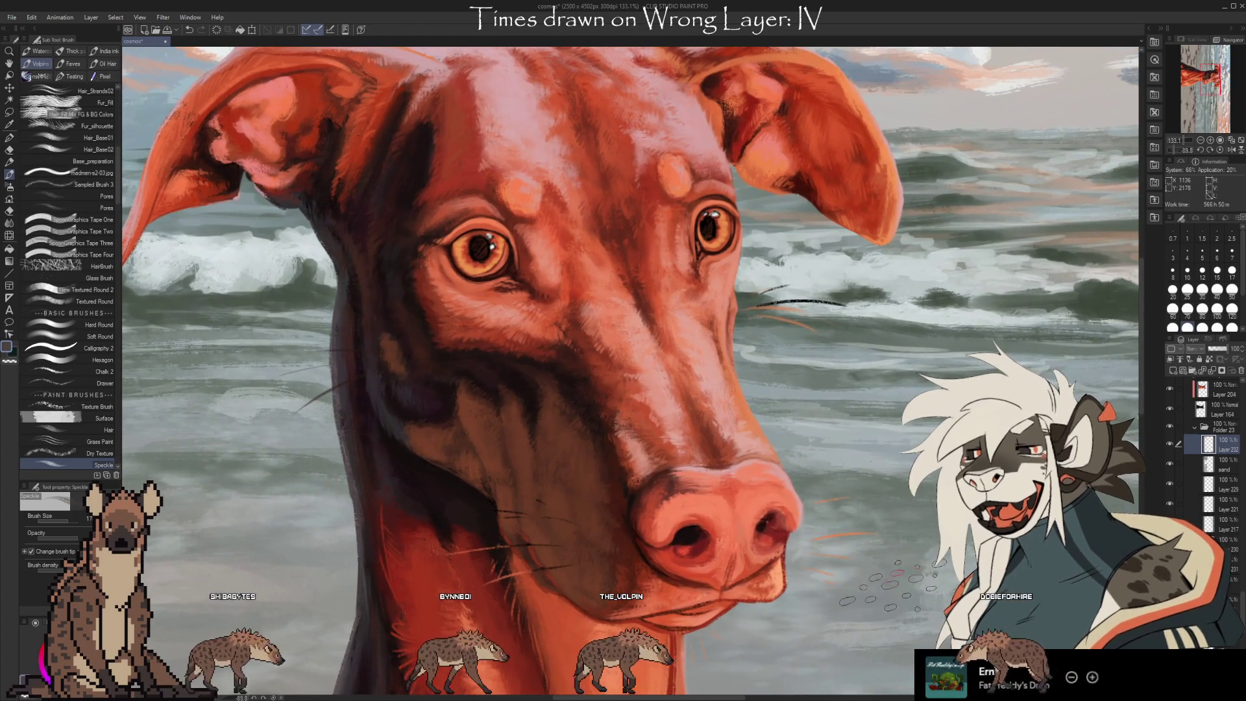
scroll(885, 570, up, 2)
drag(840, 467, 928, 608)
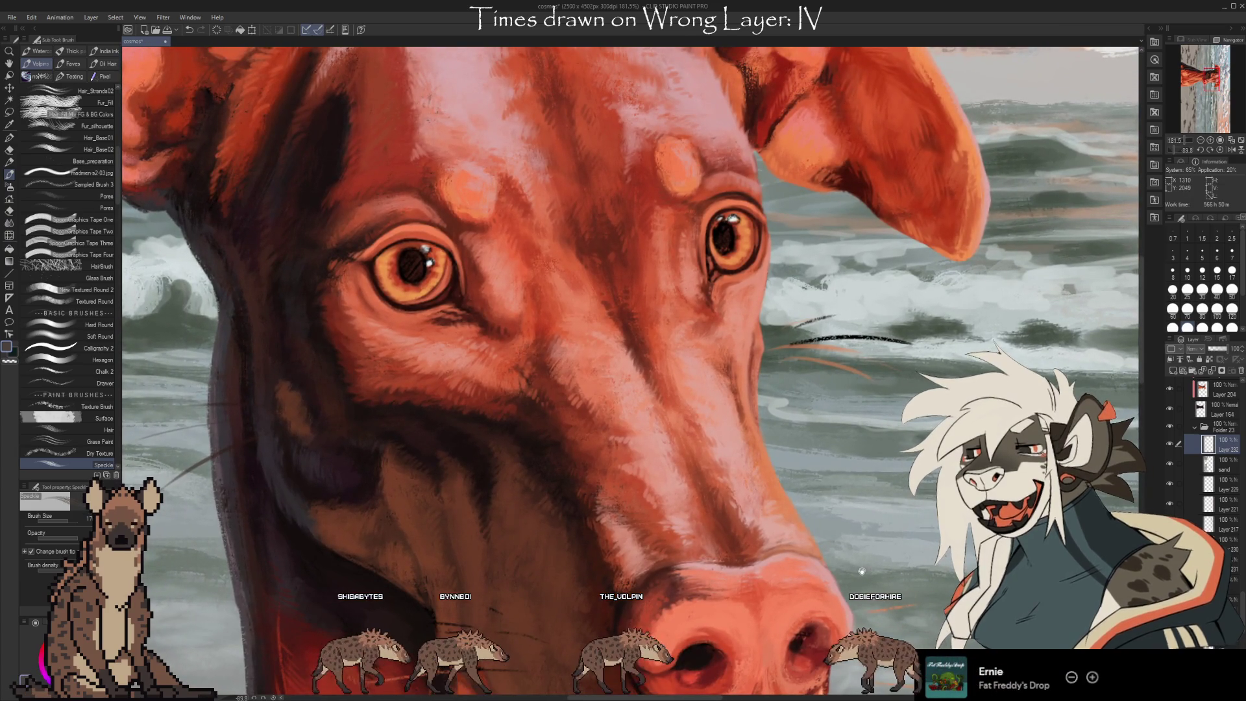
drag(891, 570, 887, 537)
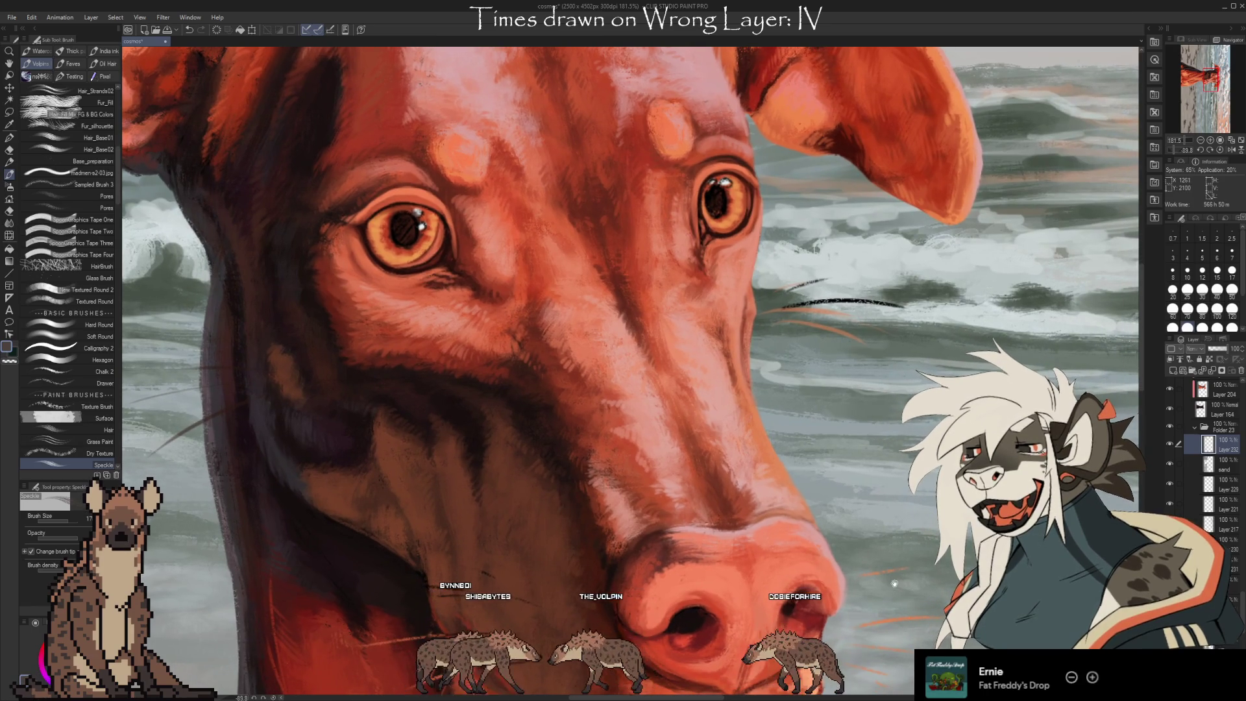
drag(887, 550, 893, 571)
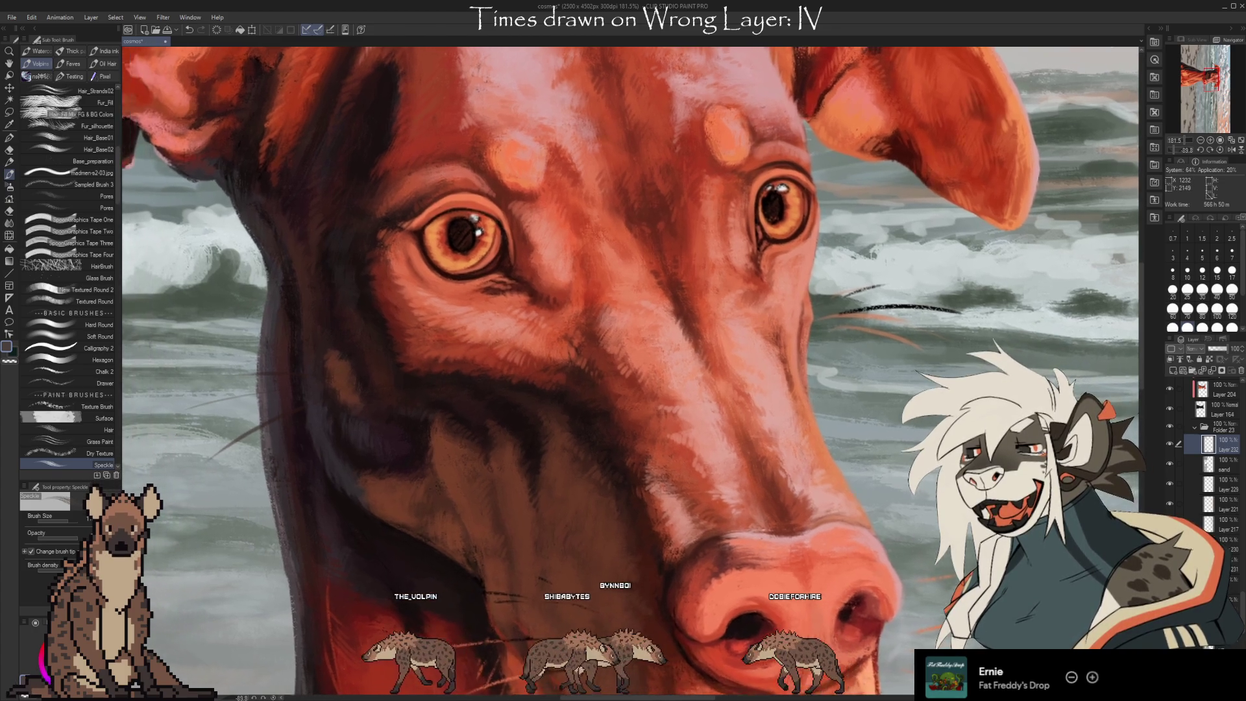
mouse_move(892, 571)
mouse_down()
mouse_move(937, 576)
mouse_move(938, 554)
mouse_move(912, 567)
mouse_move(893, 623)
mouse_up()
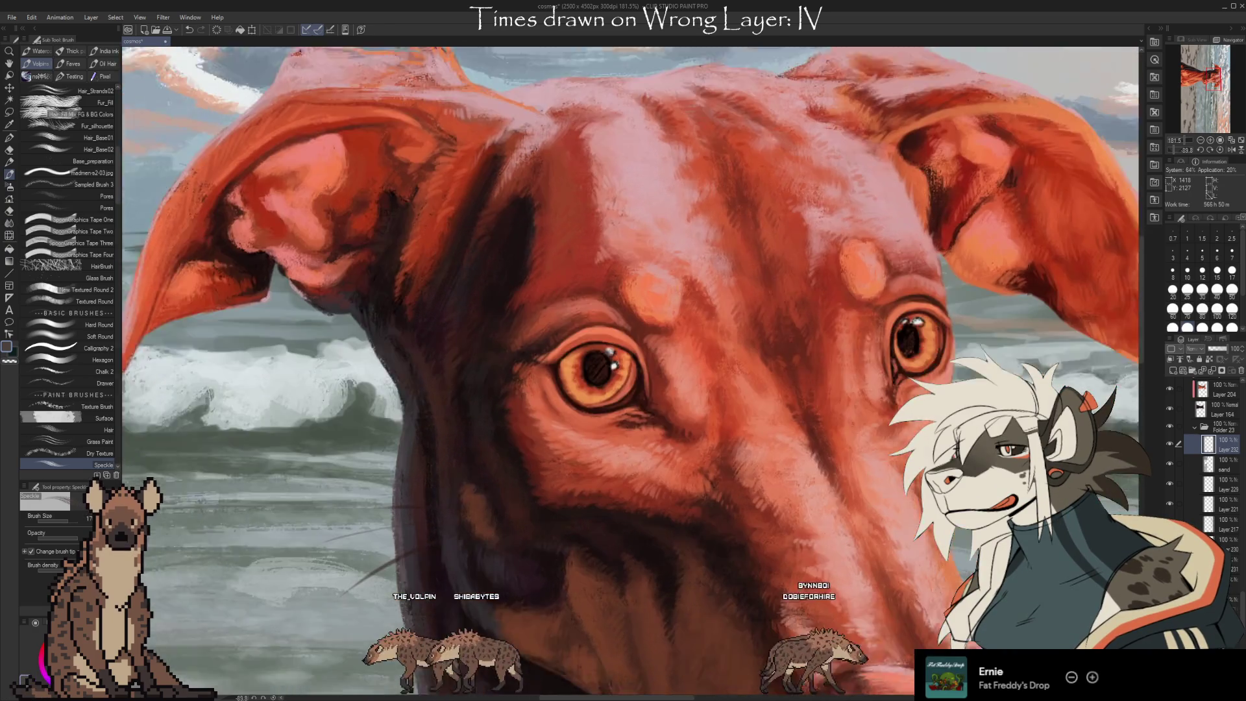
mouse_move(892, 623)
mouse_down()
mouse_move(754, 576)
mouse_move(666, 470)
mouse_up()
mouse_move(897, 672)
mouse_down()
mouse_move(889, 584)
mouse_move(911, 396)
mouse_up()
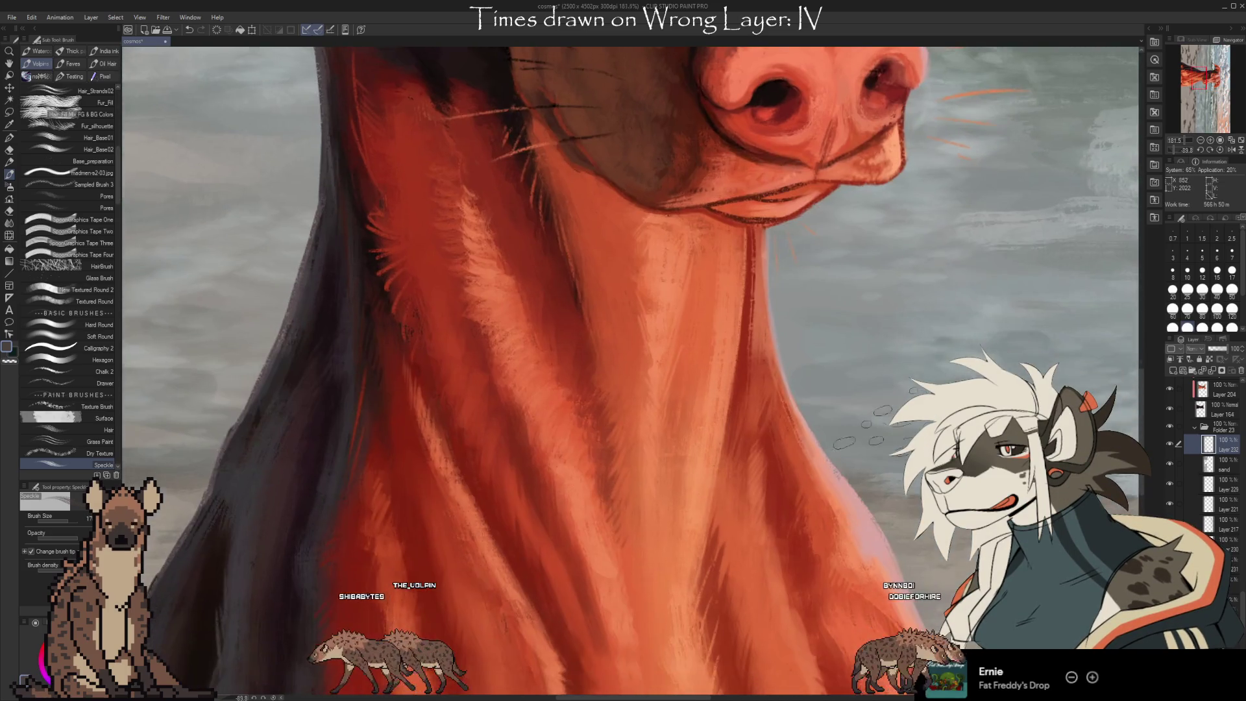
scroll(670, 133, up, 4)
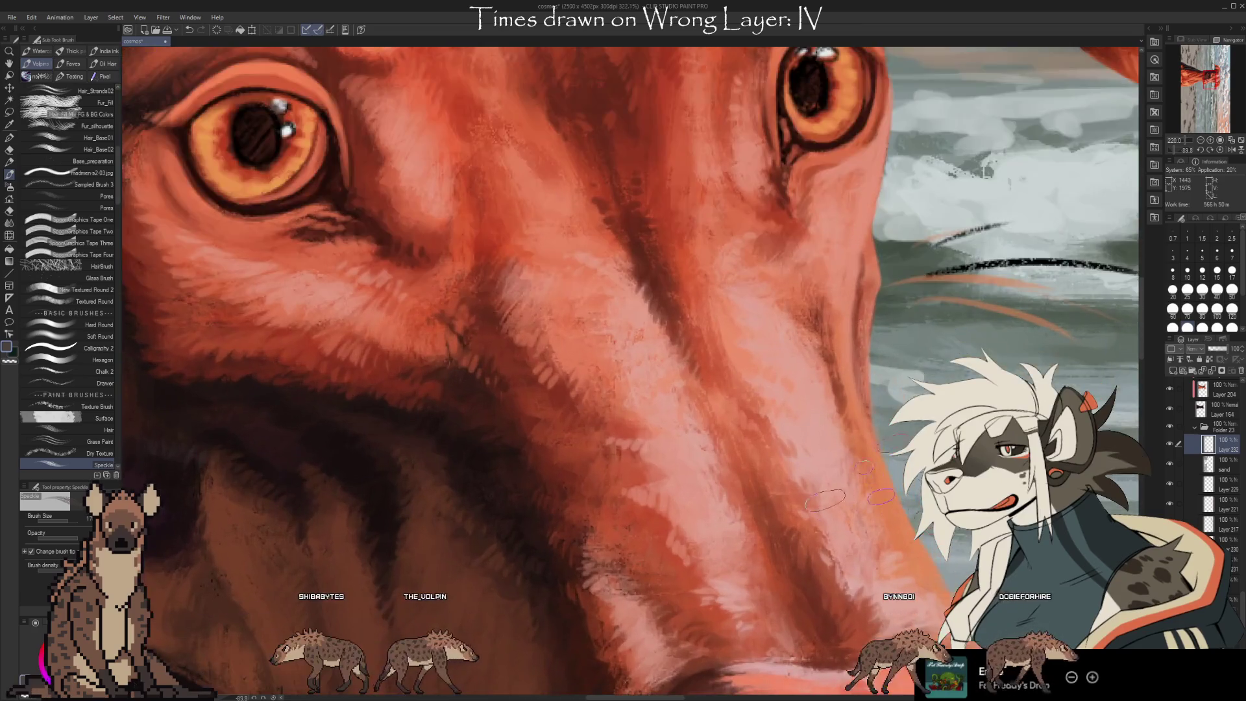
drag(850, 487, 927, 597)
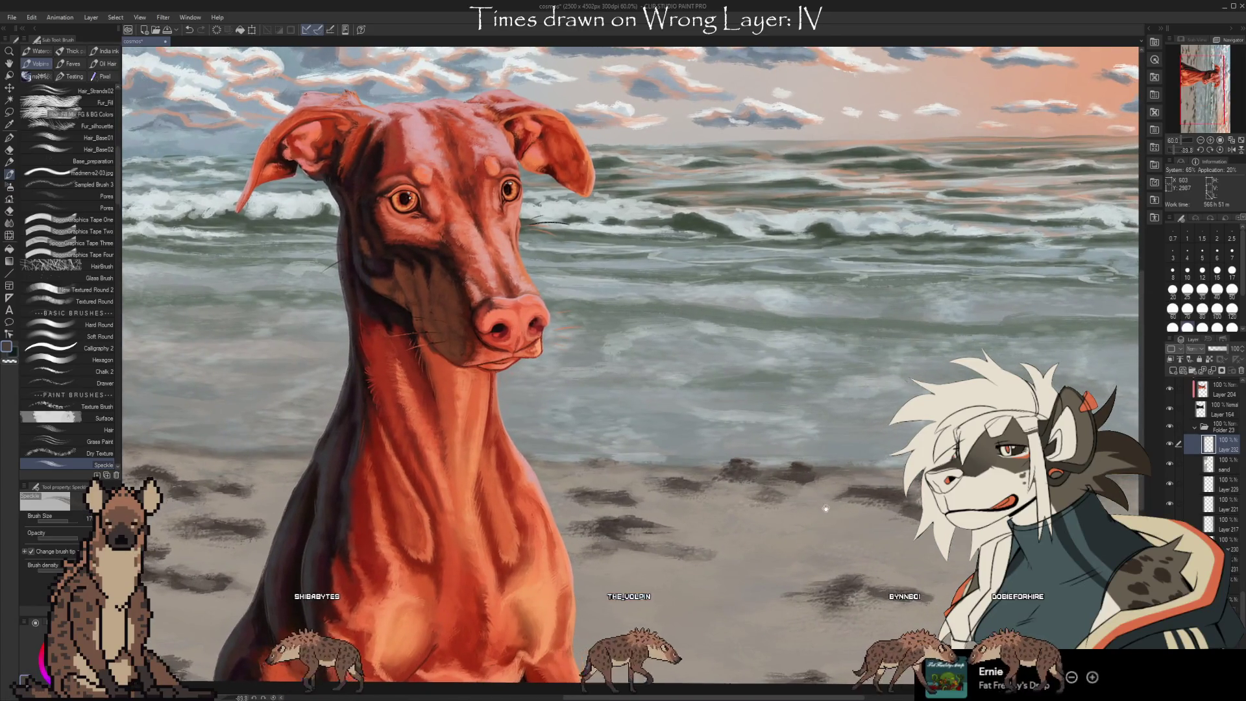
Paint speckle texture across the sand using two sampled sand colours
drag(859, 525, 854, 553)
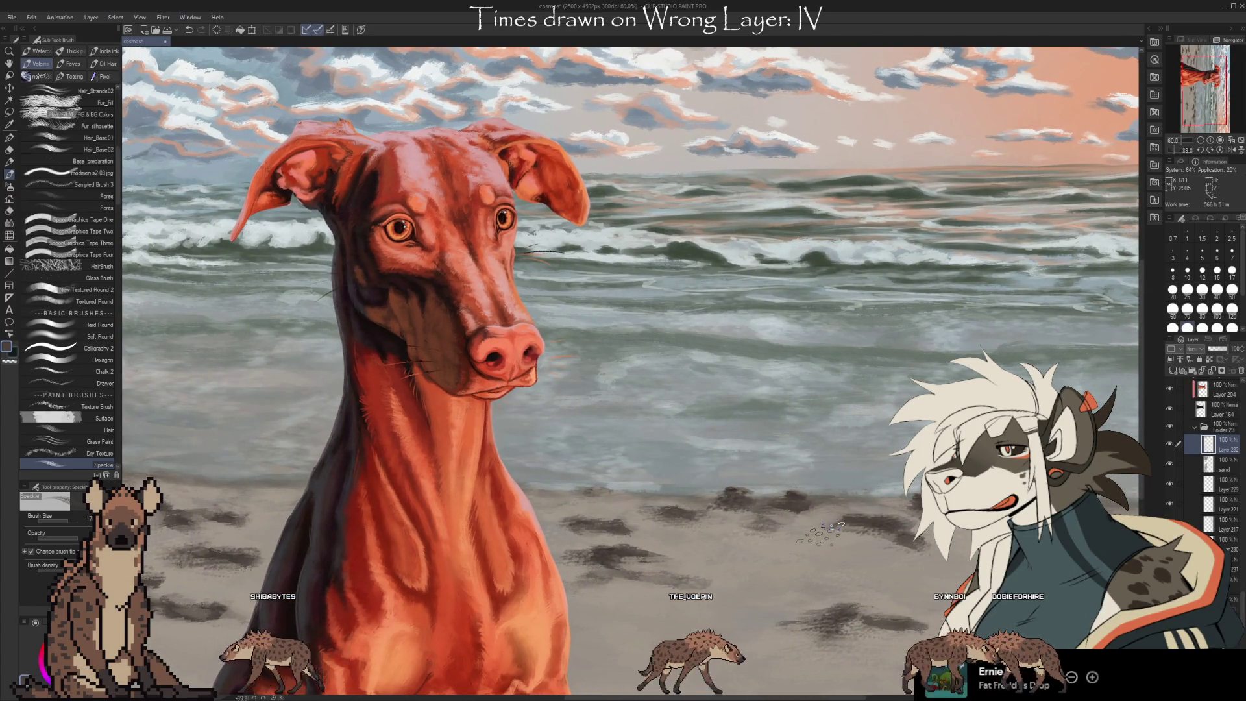
scroll(506, 386, down, 3)
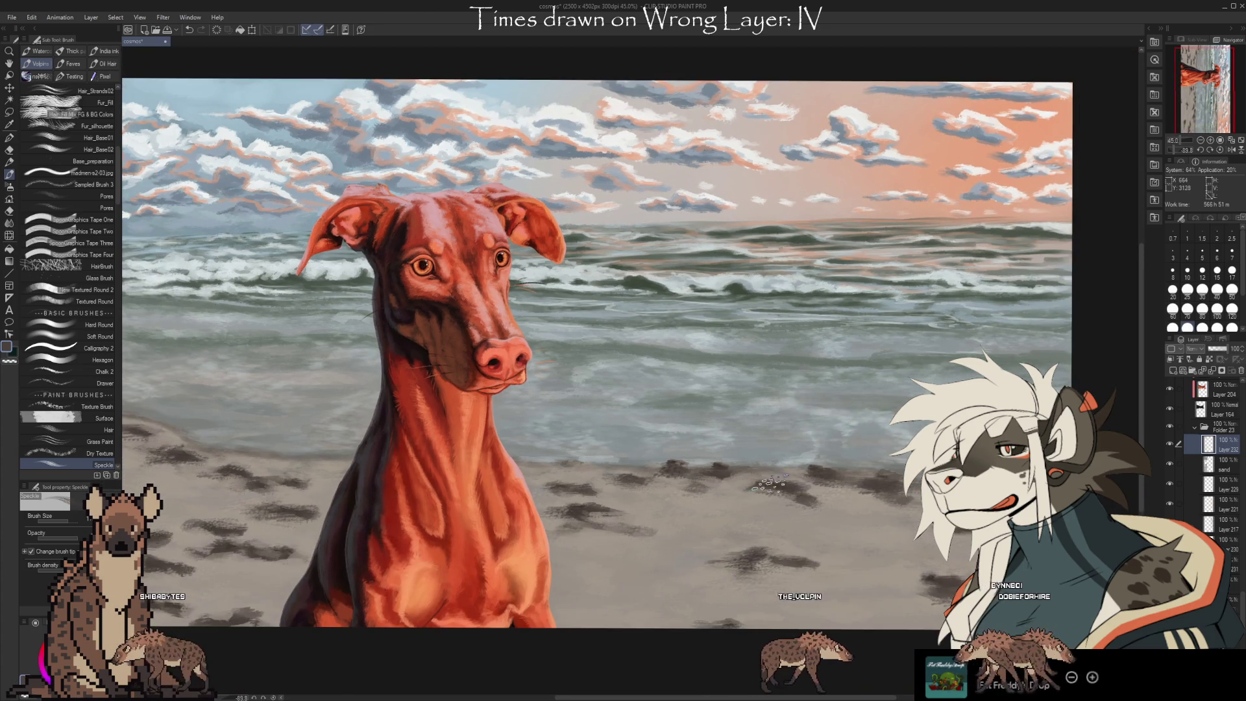
mouse_move(768, 483)
mouse_down()
mouse_move(787, 499)
mouse_move(799, 492)
mouse_up()
mouse_move(716, 499)
mouse_down()
mouse_move(727, 534)
mouse_move(696, 543)
mouse_up()
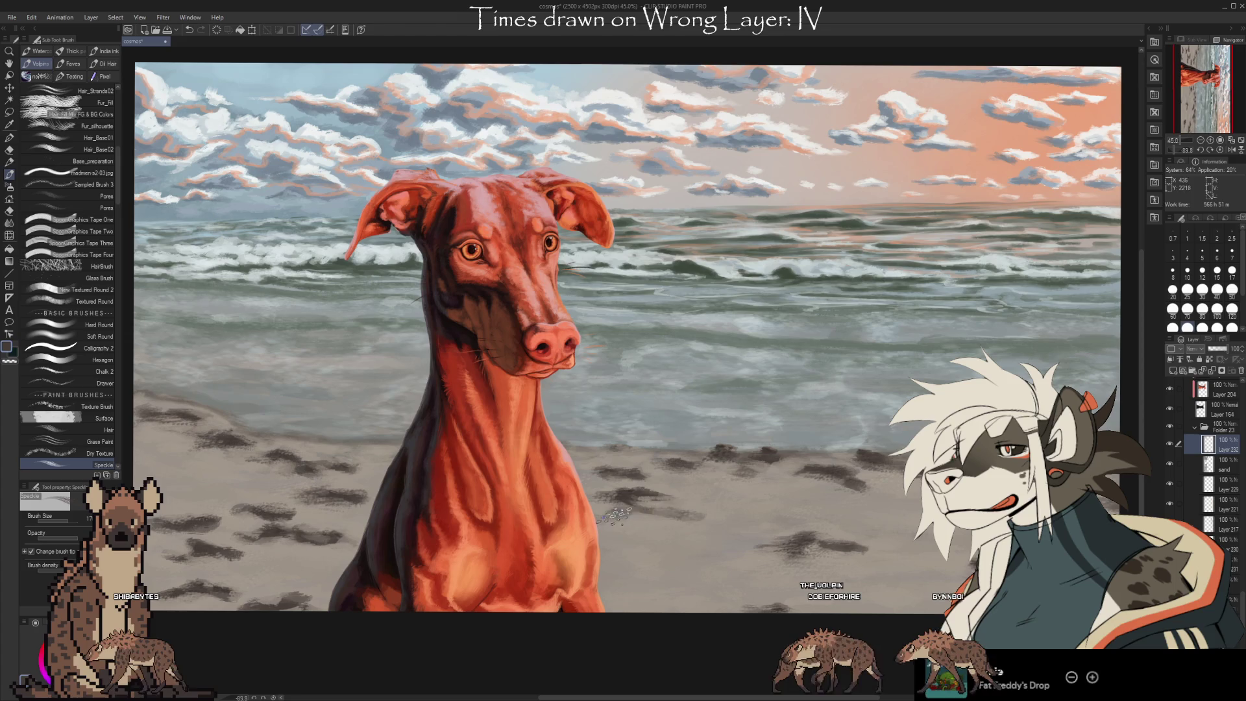
drag(616, 516, 679, 536)
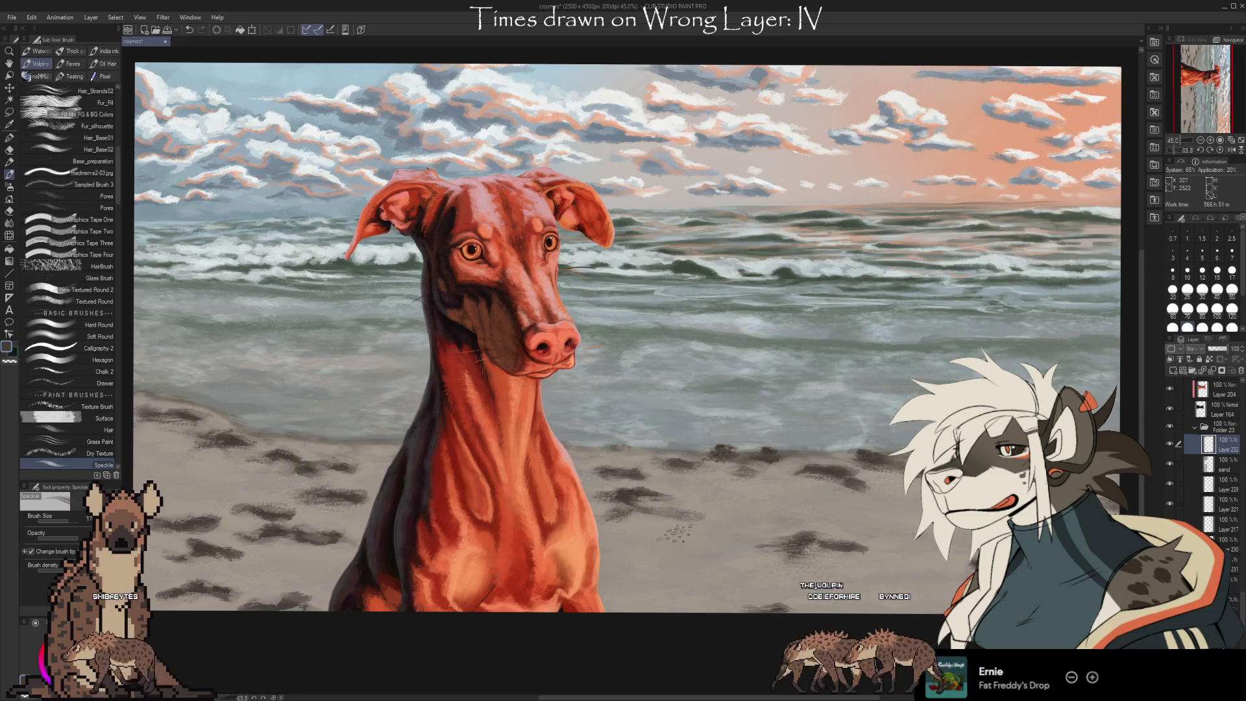
key(i)
click(807, 536)
key(b)
alt+click(806, 506)
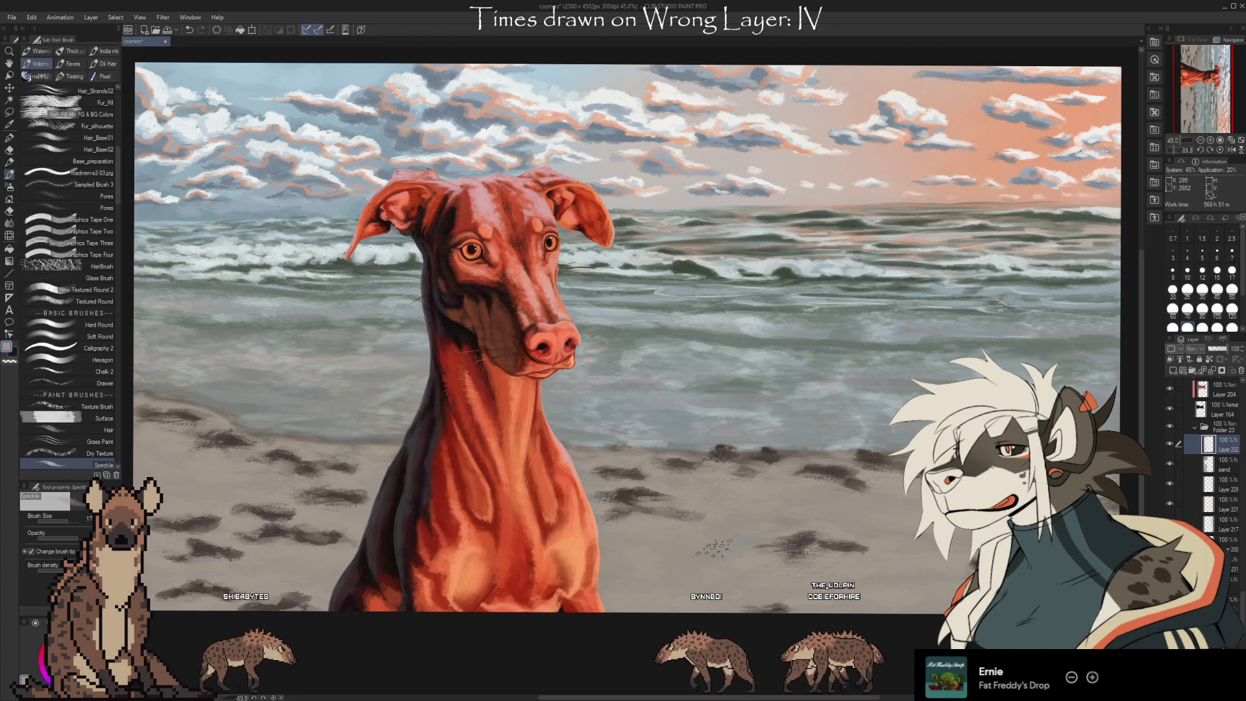
Sample a sea colour for further speckles on the sand
drag(879, 578, 821, 530)
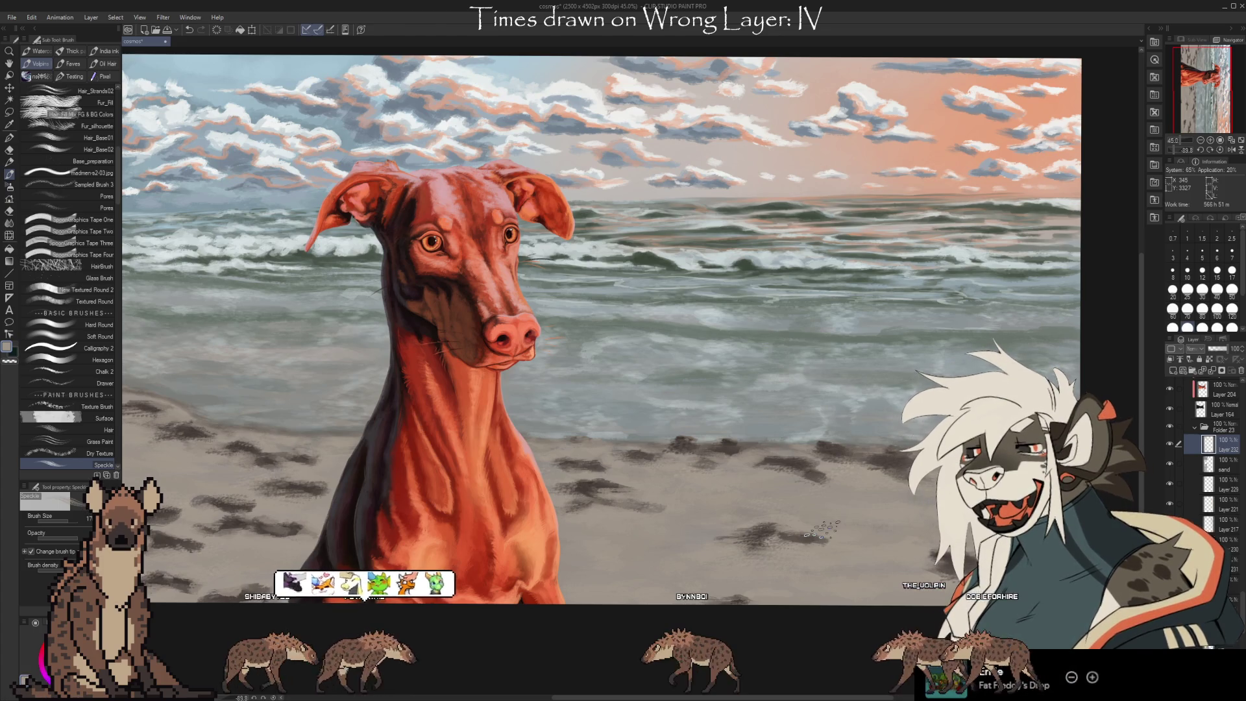
mouse_move(805, 481)
mouse_down()
mouse_move(819, 500)
mouse_move(876, 518)
mouse_move(896, 564)
mouse_move(858, 566)
mouse_up()
key(i)
click(979, 270)
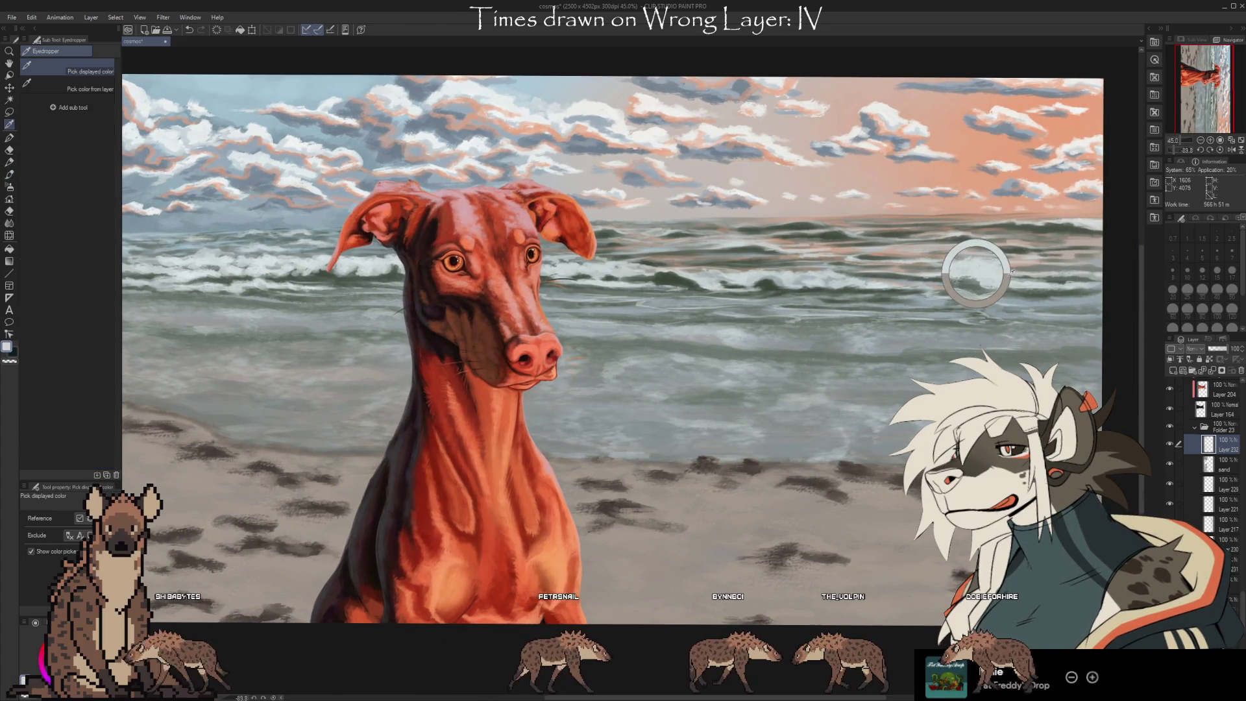
key(b)
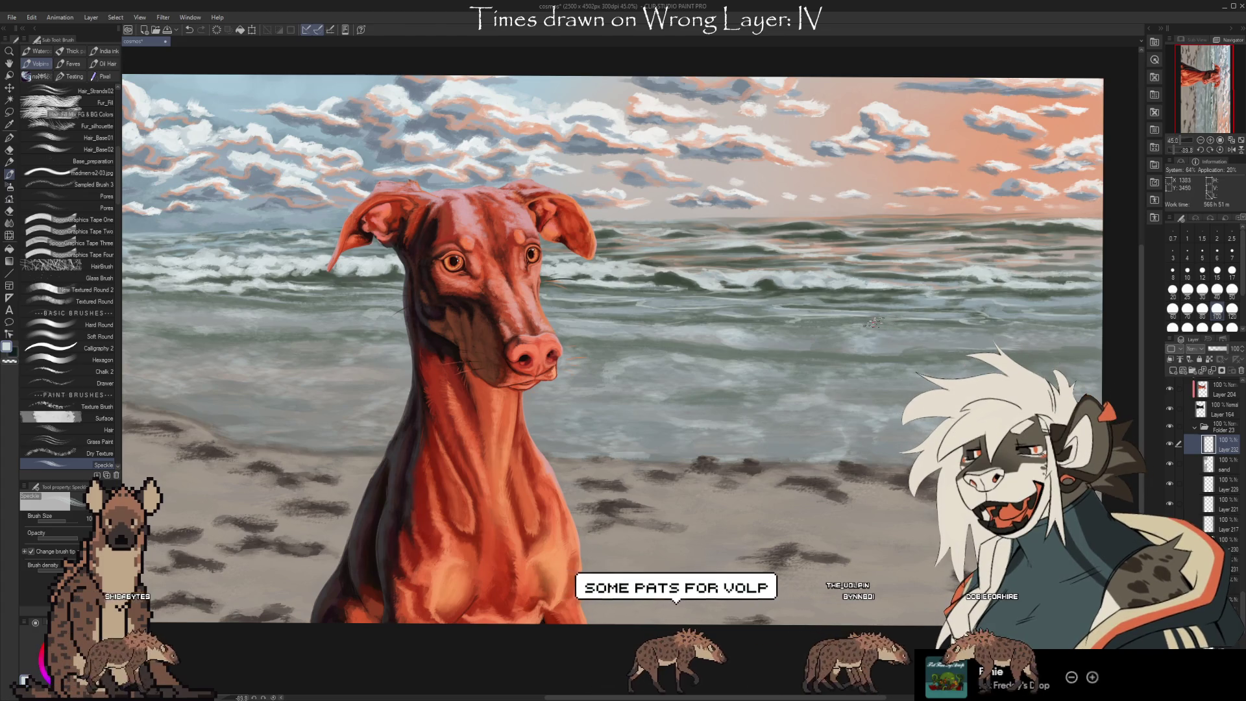
Show the sand layer's dark strokes, undo to restore cloud shading, and save
click(1169, 462)
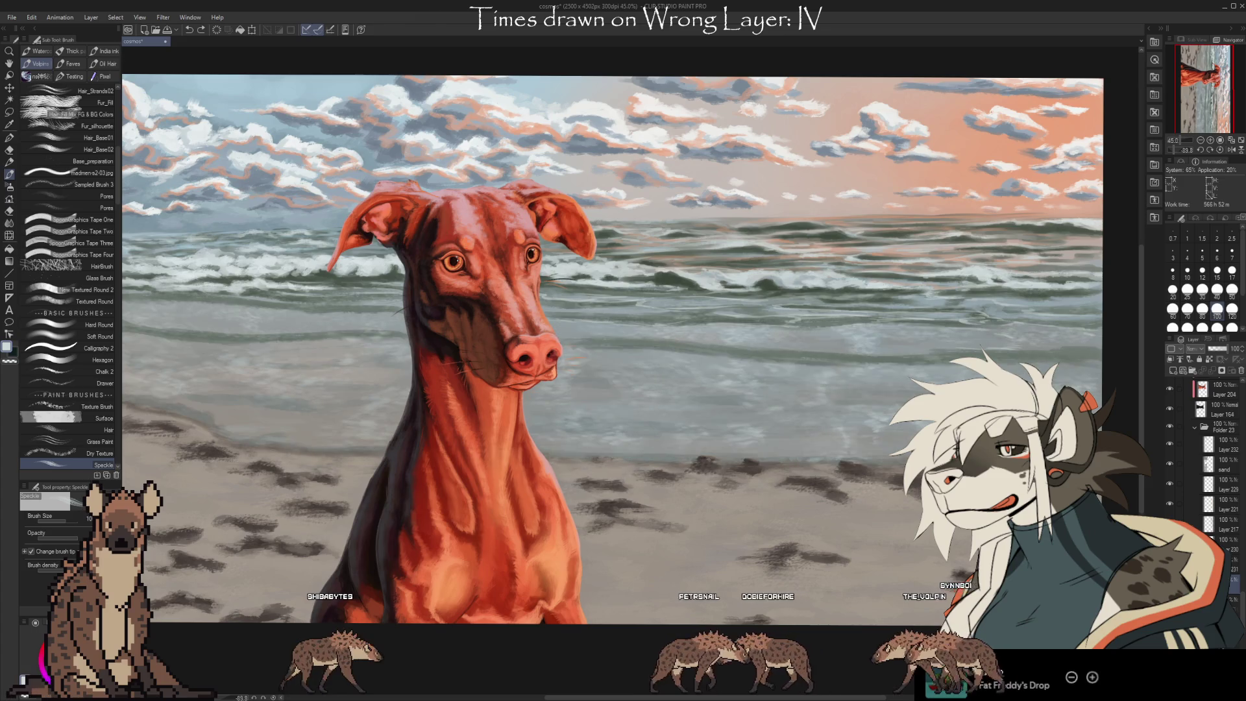
key(ctrl+z)
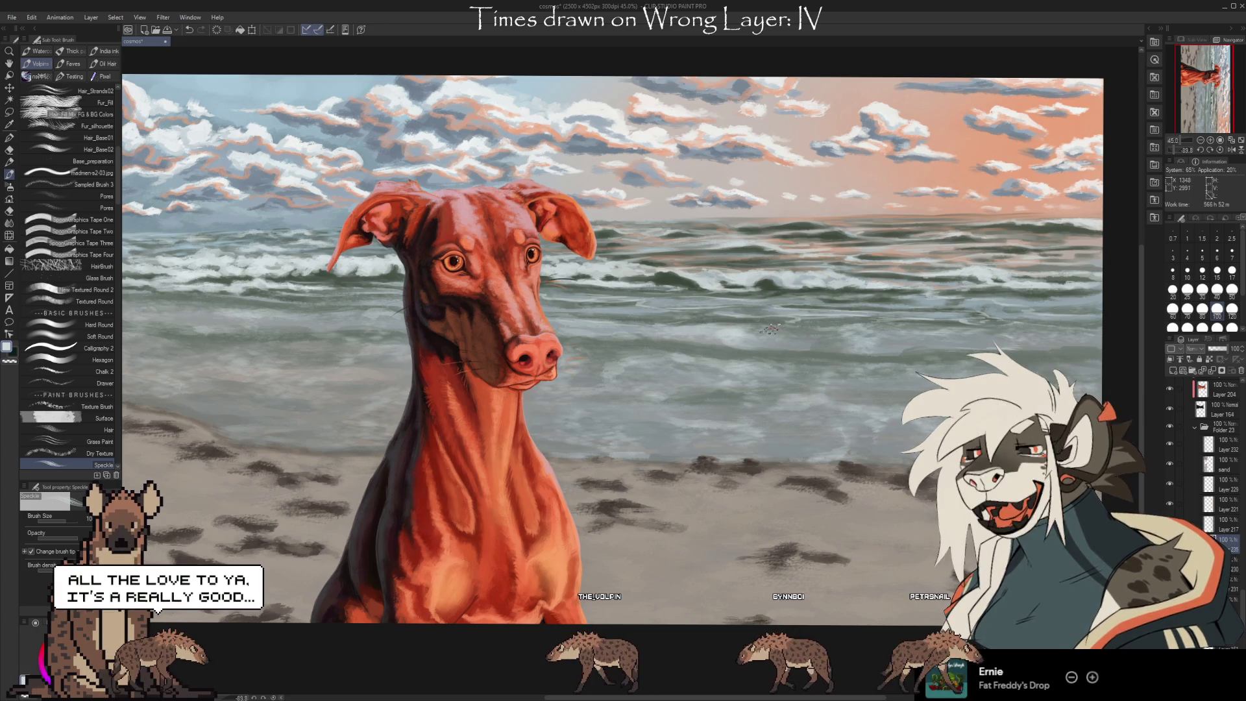
key(ctrl+s)
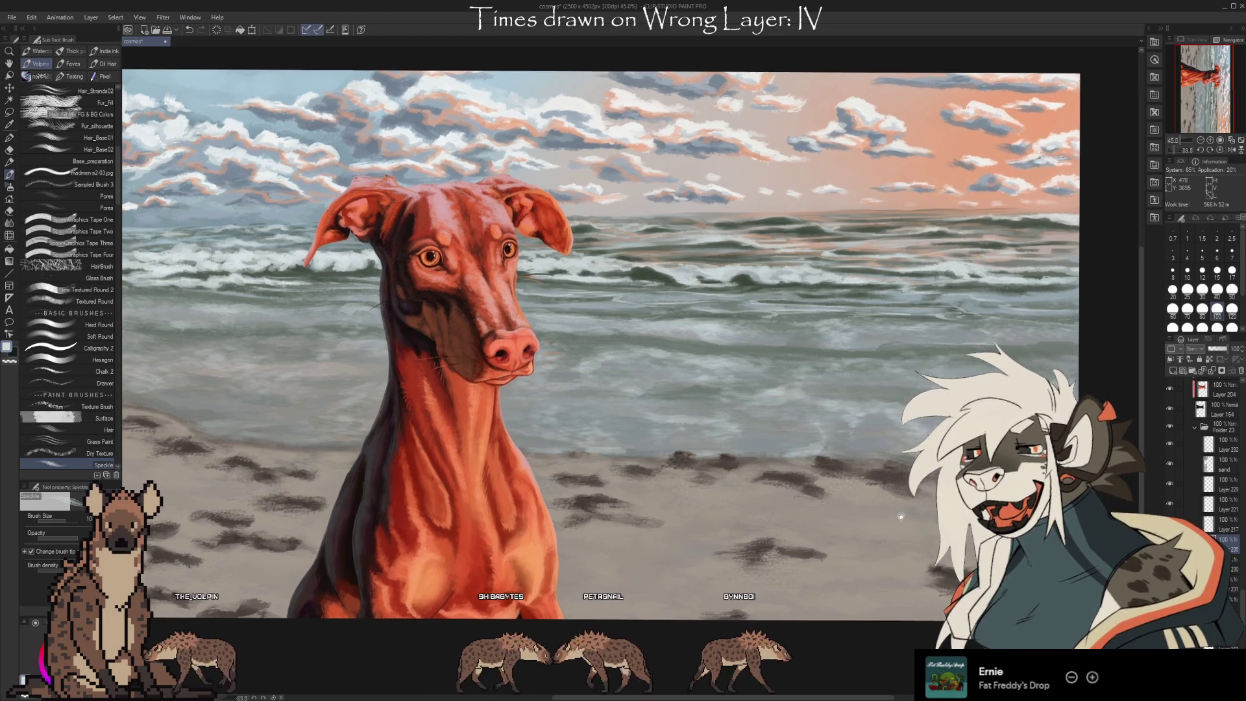
drag(938, 427, 915, 423)
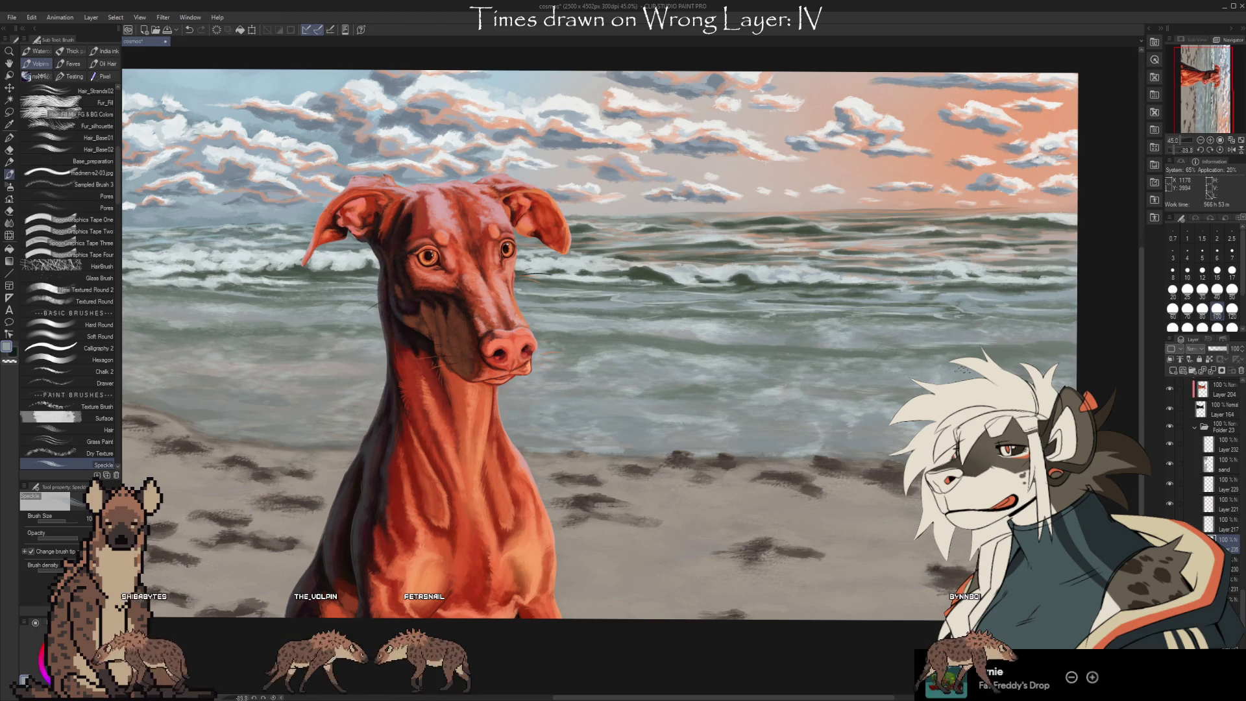
drag(658, 395, 712, 371)
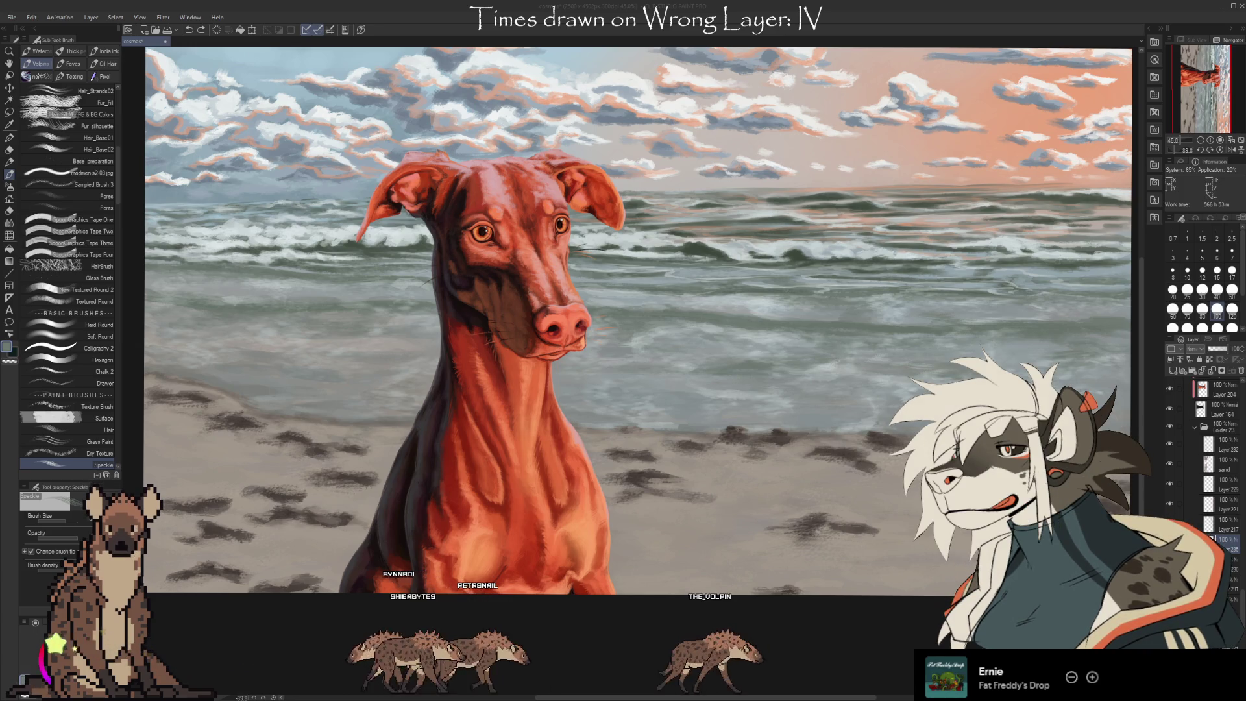
Shrink the Speckle brush to size 70 and bring the waves into view
key(i)
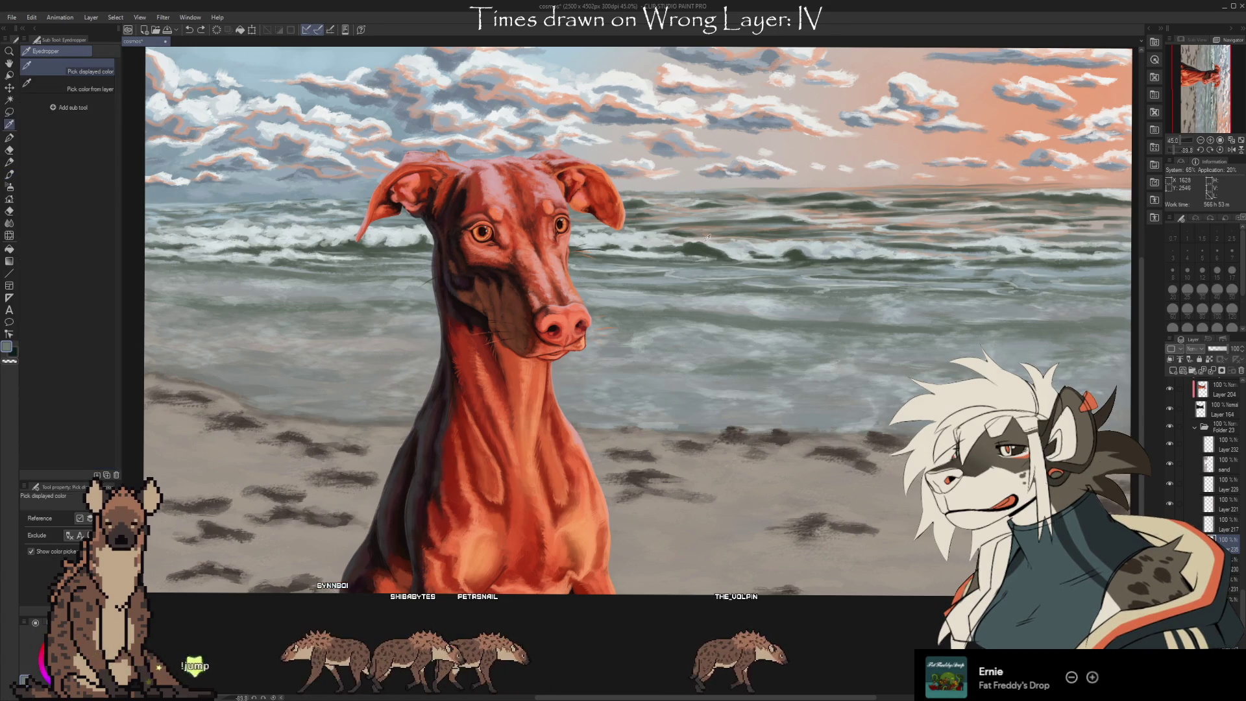
key(b)
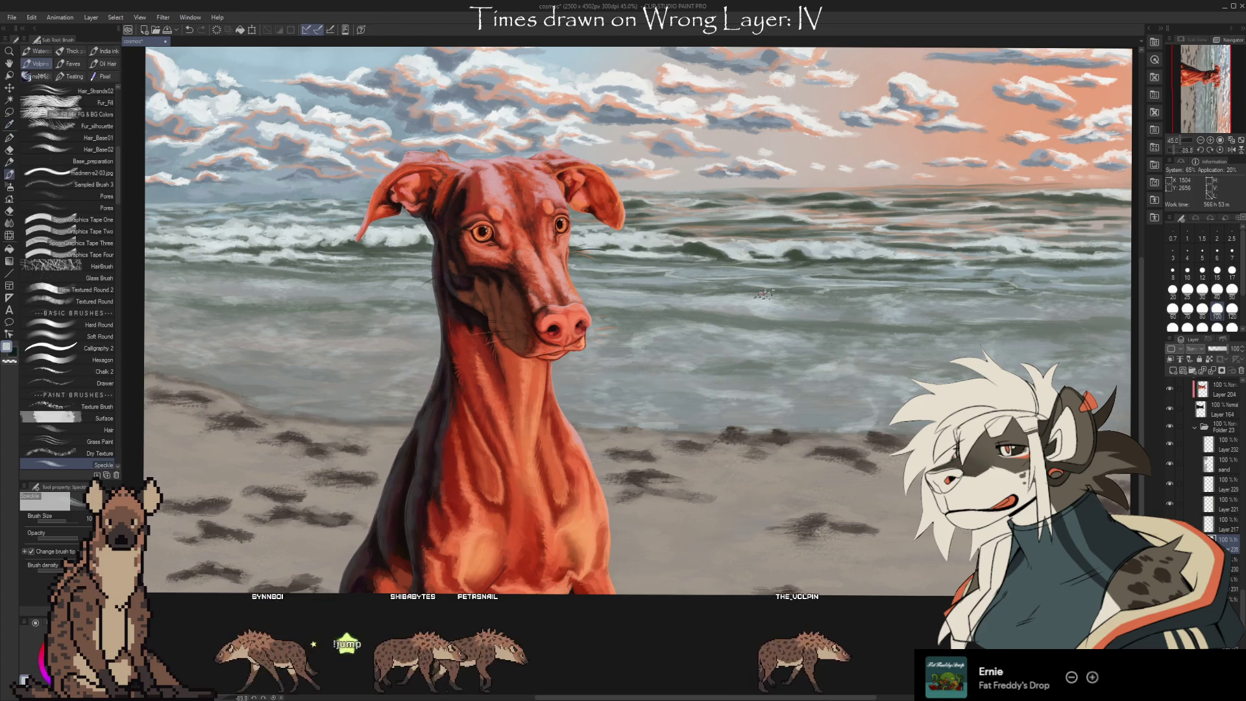
key(bracketleft)
key(bracketleft)
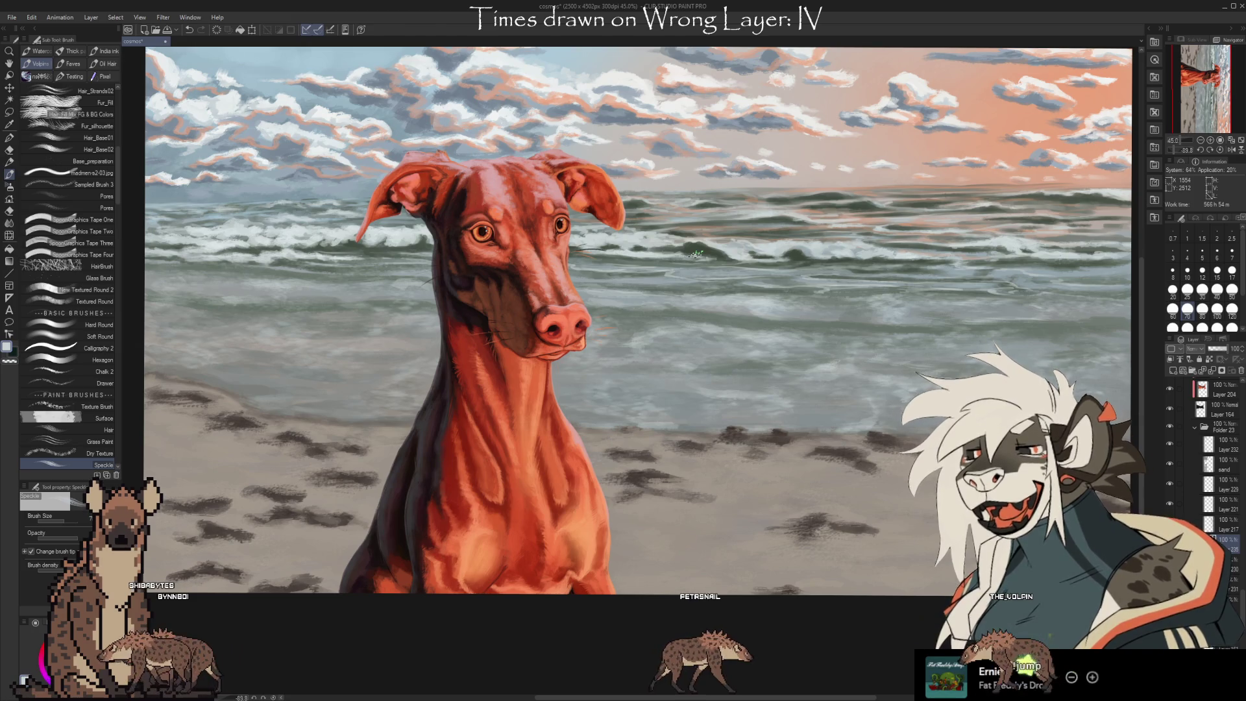
drag(906, 505, 850, 507)
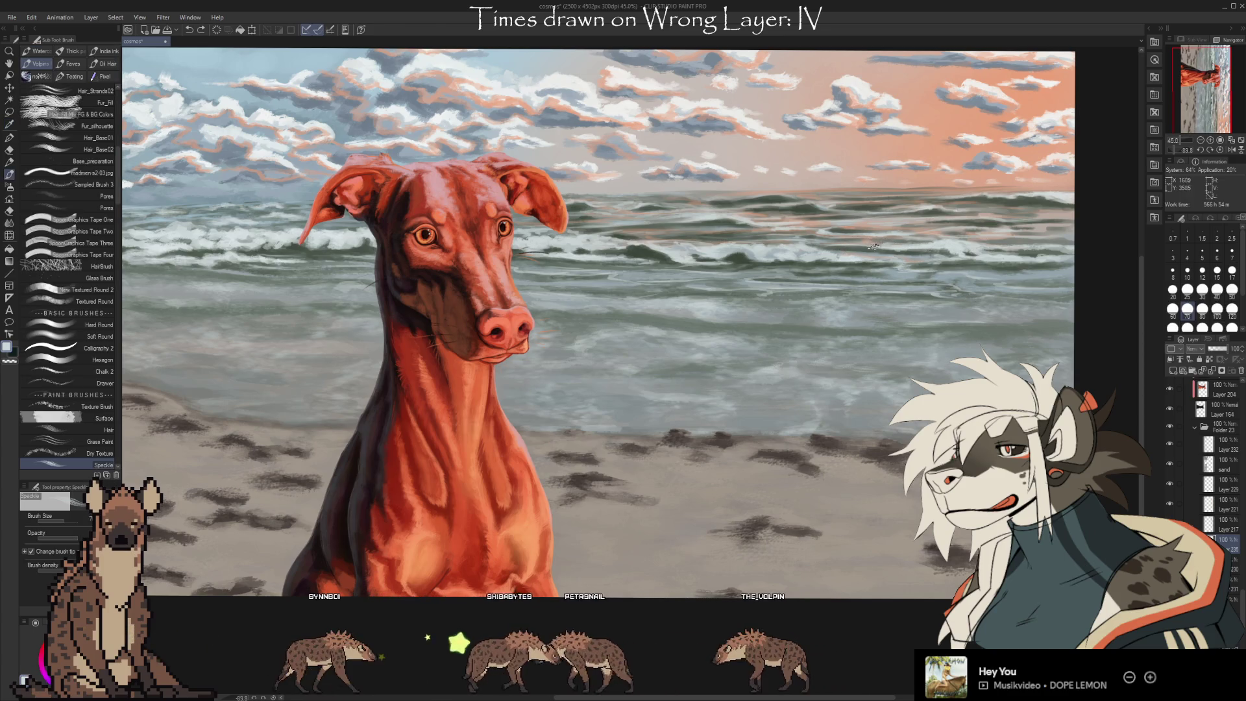
drag(1002, 270, 877, 279)
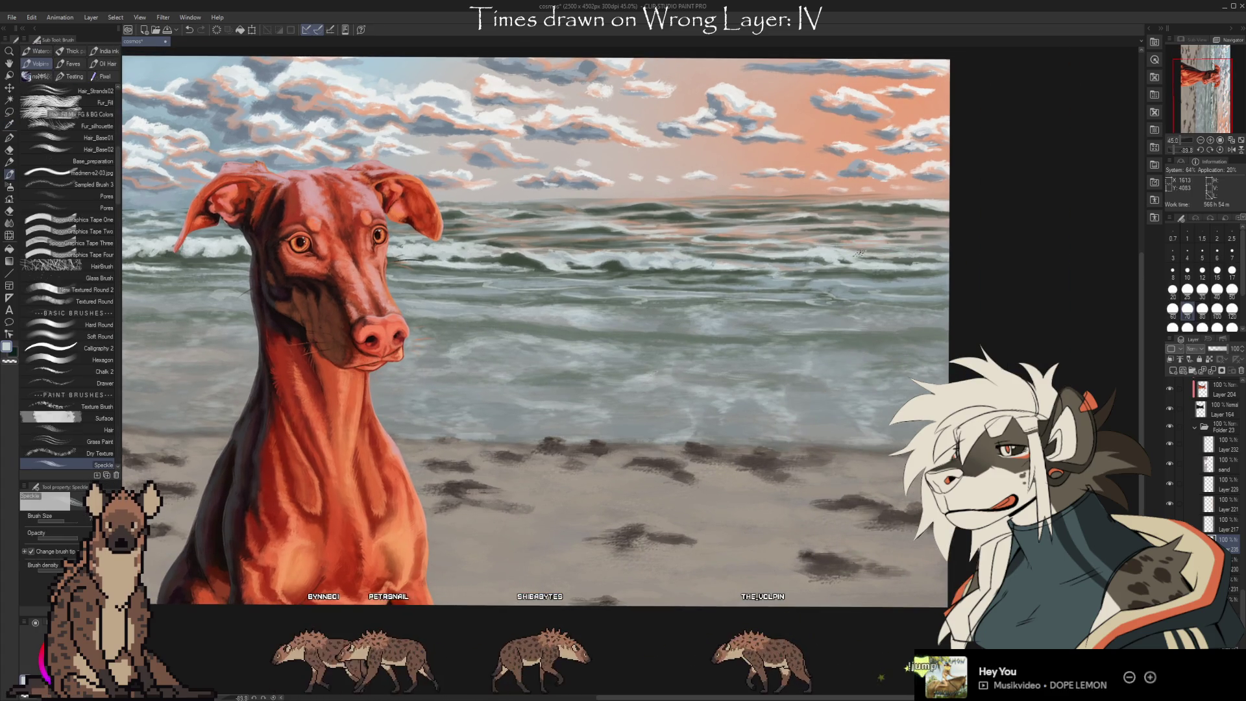
Dab peach and grey speckle foam across the waves, sampling both tones from the sea
alt+click(726, 235)
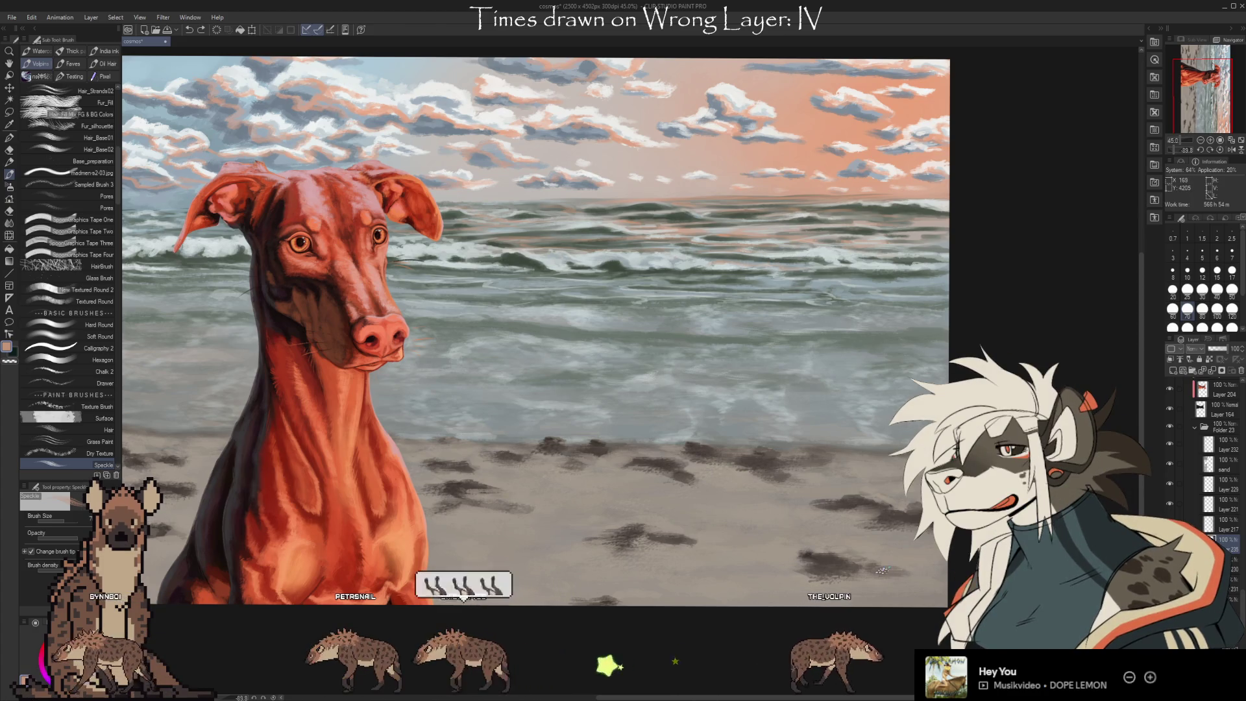
drag(854, 258, 880, 287)
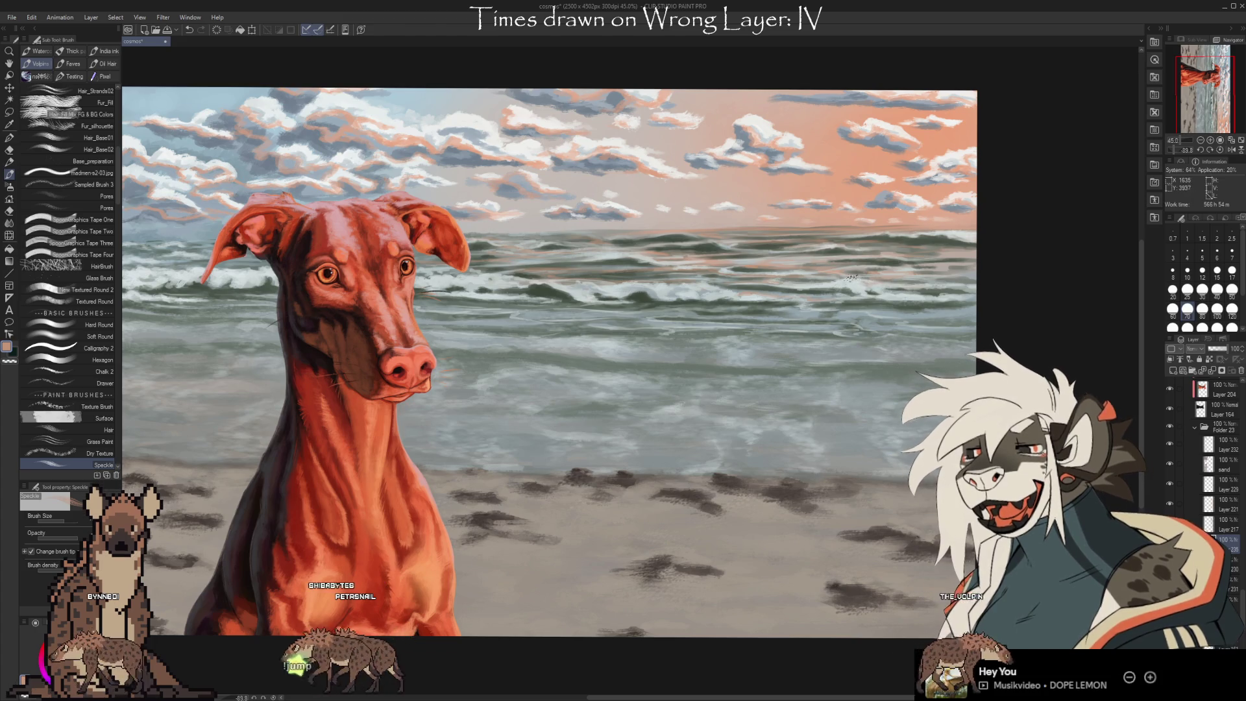
key(i)
click(954, 271)
key(b)
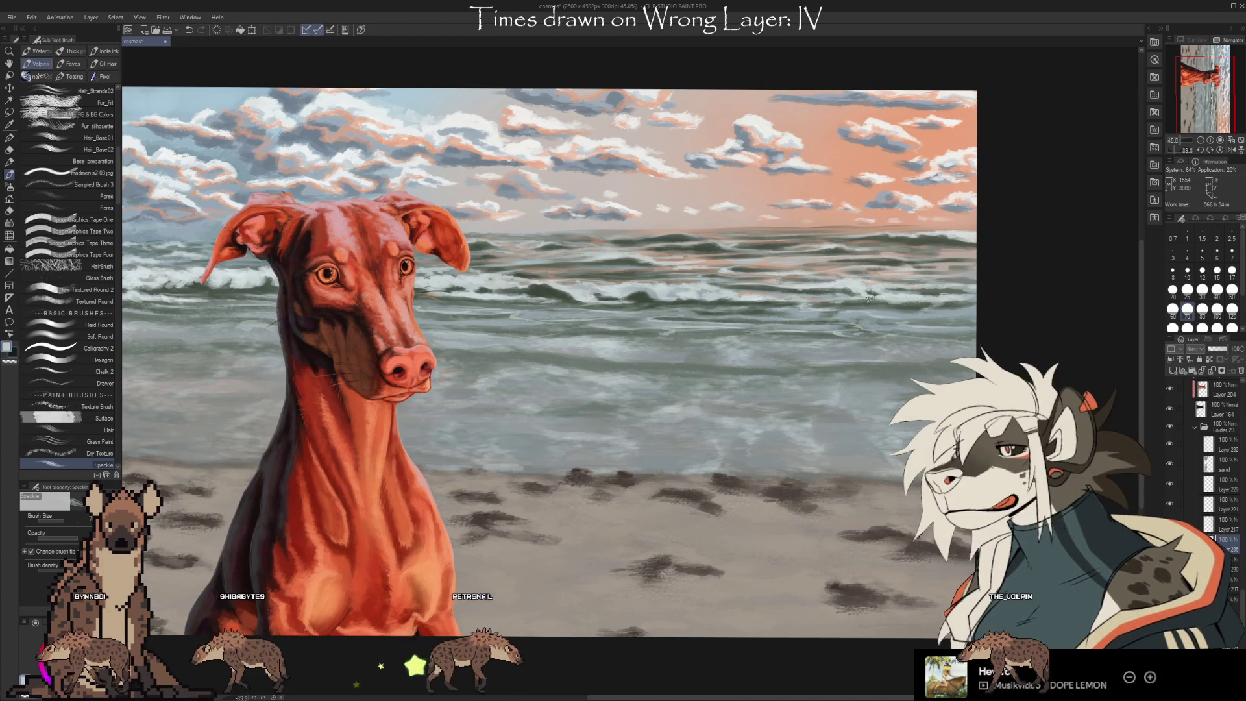
key(i)
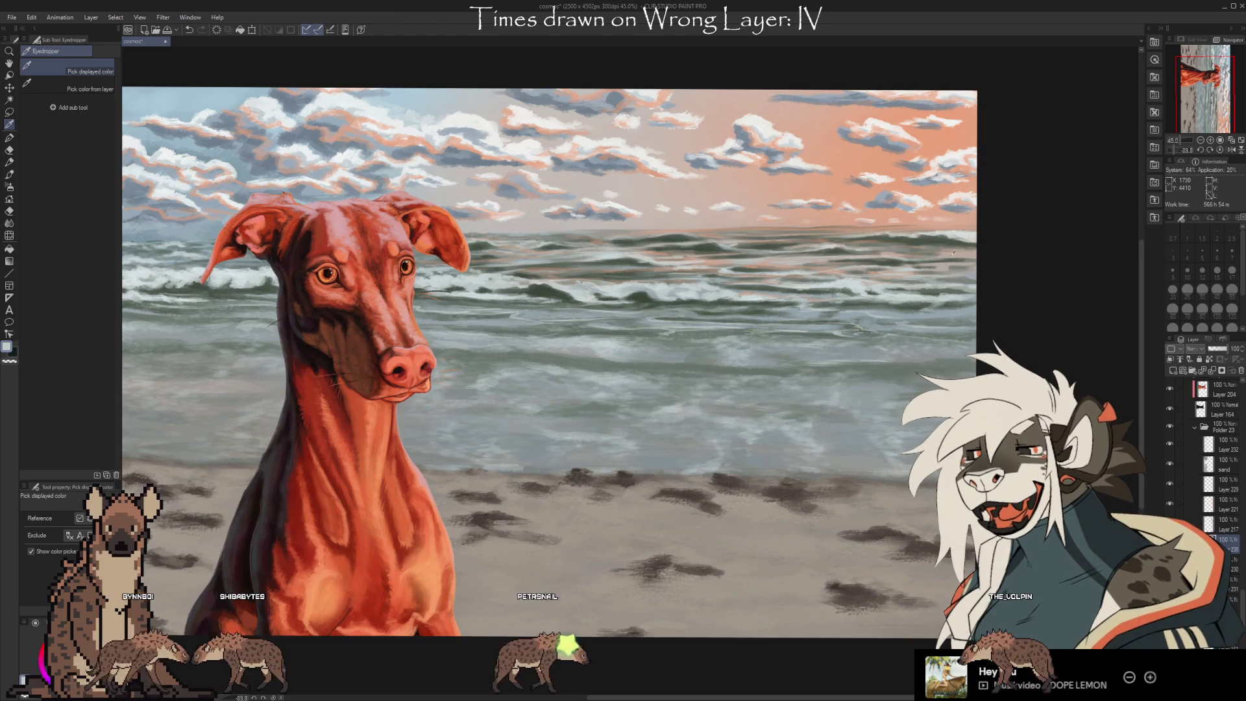
key(b)
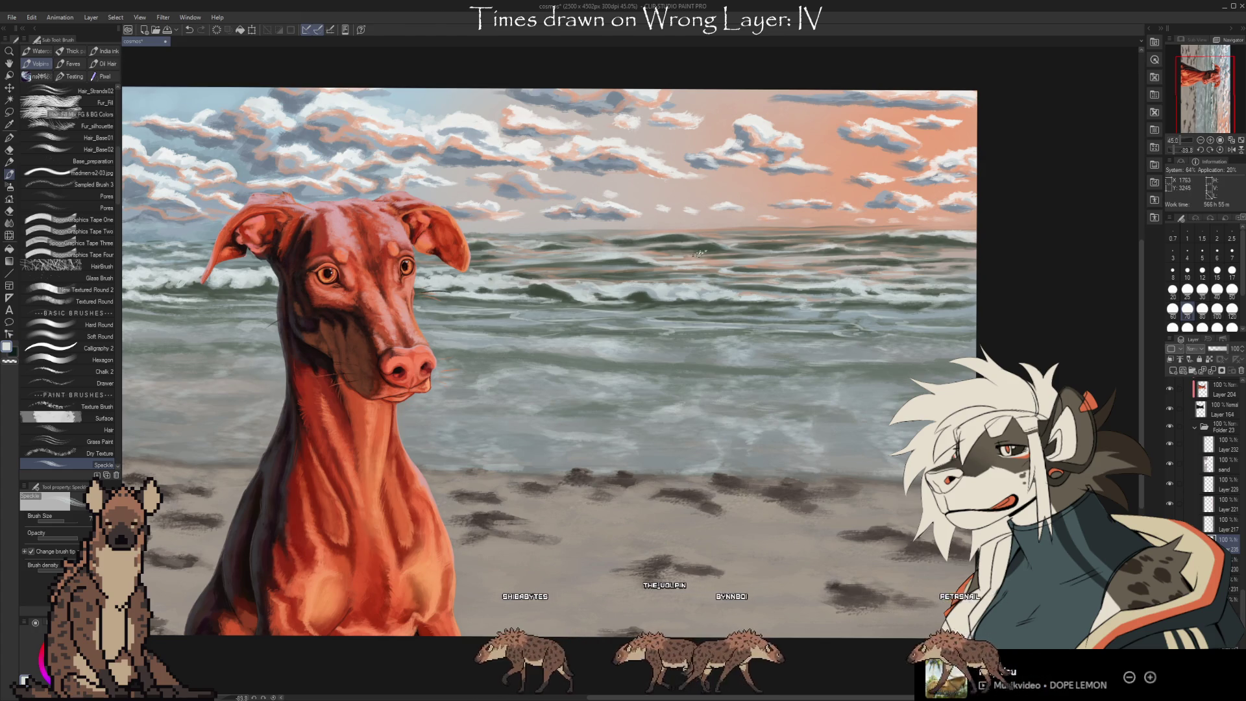
click(69, 64)
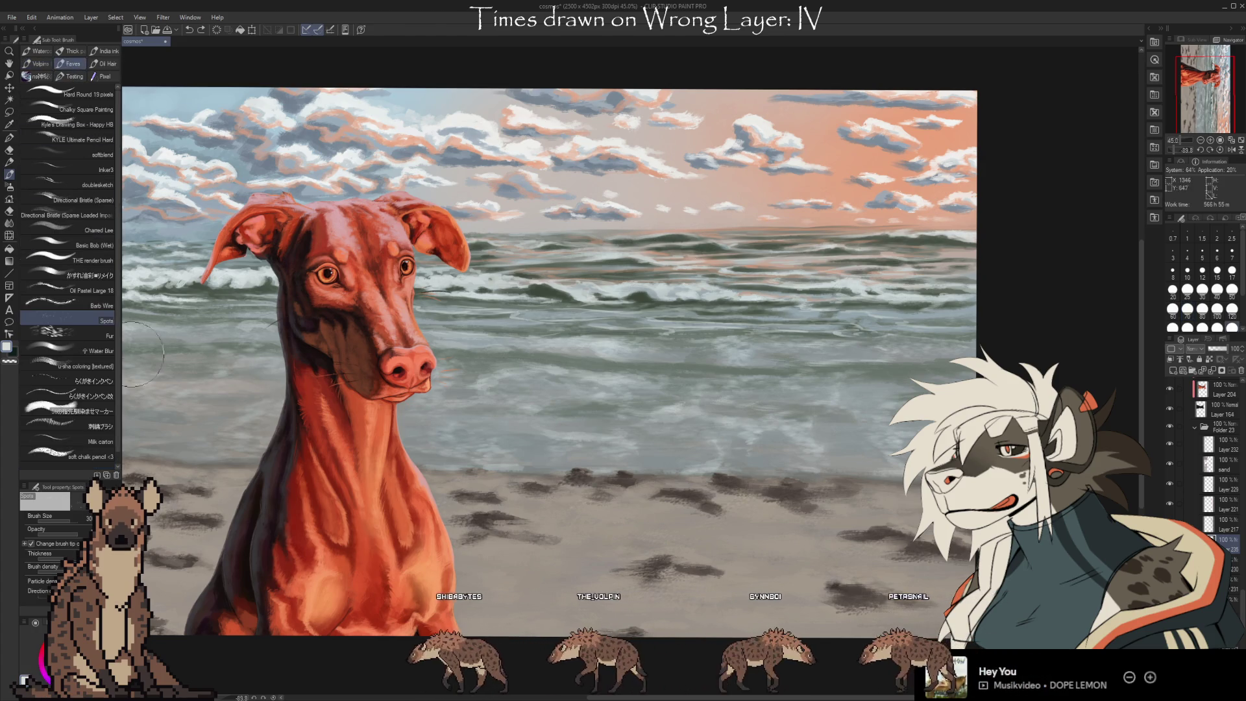
Select Oil Pastel Large 18 at size 40 and sample a dark grey-green from the sea
click(91, 291)
key(bracketleft)
key(bracketleft)
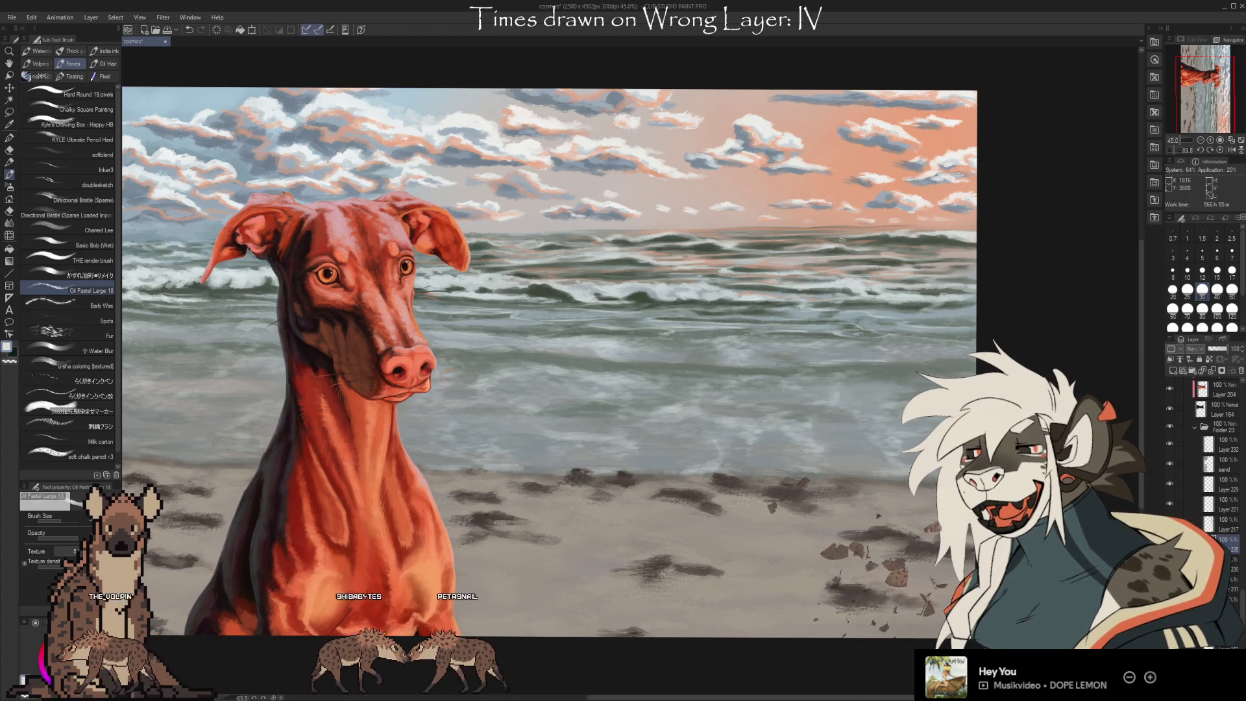
key(i)
key(b)
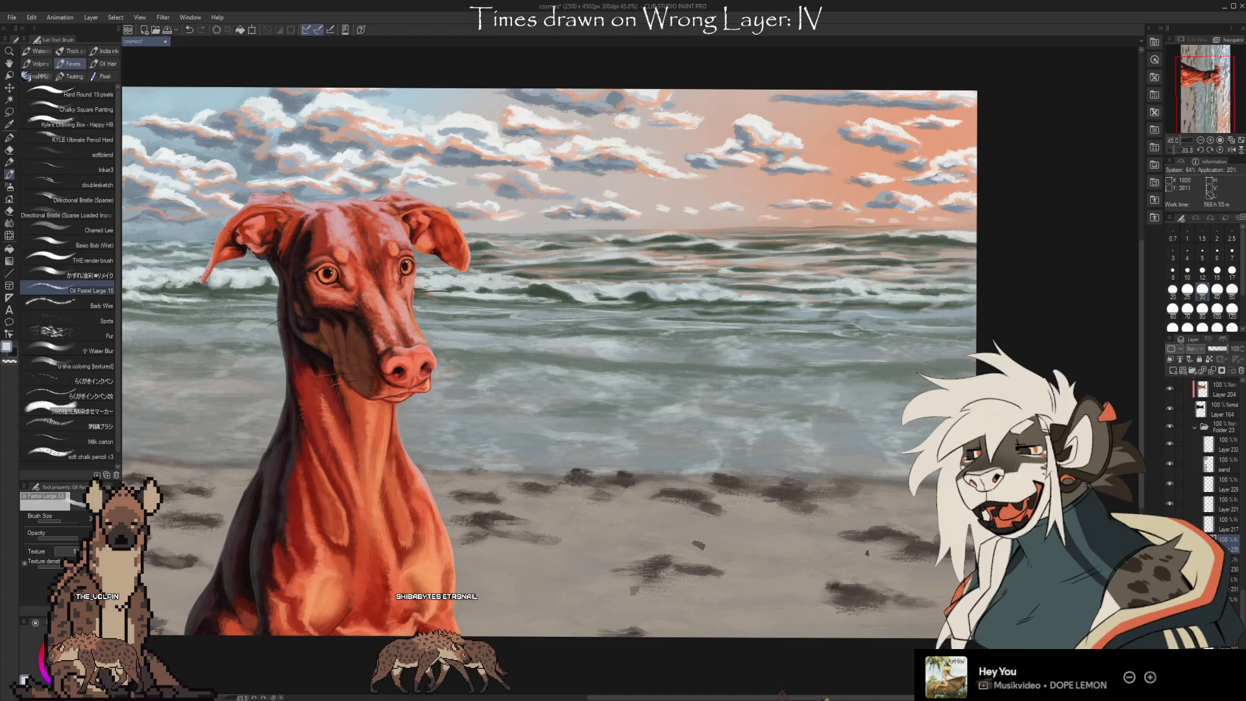
key(i)
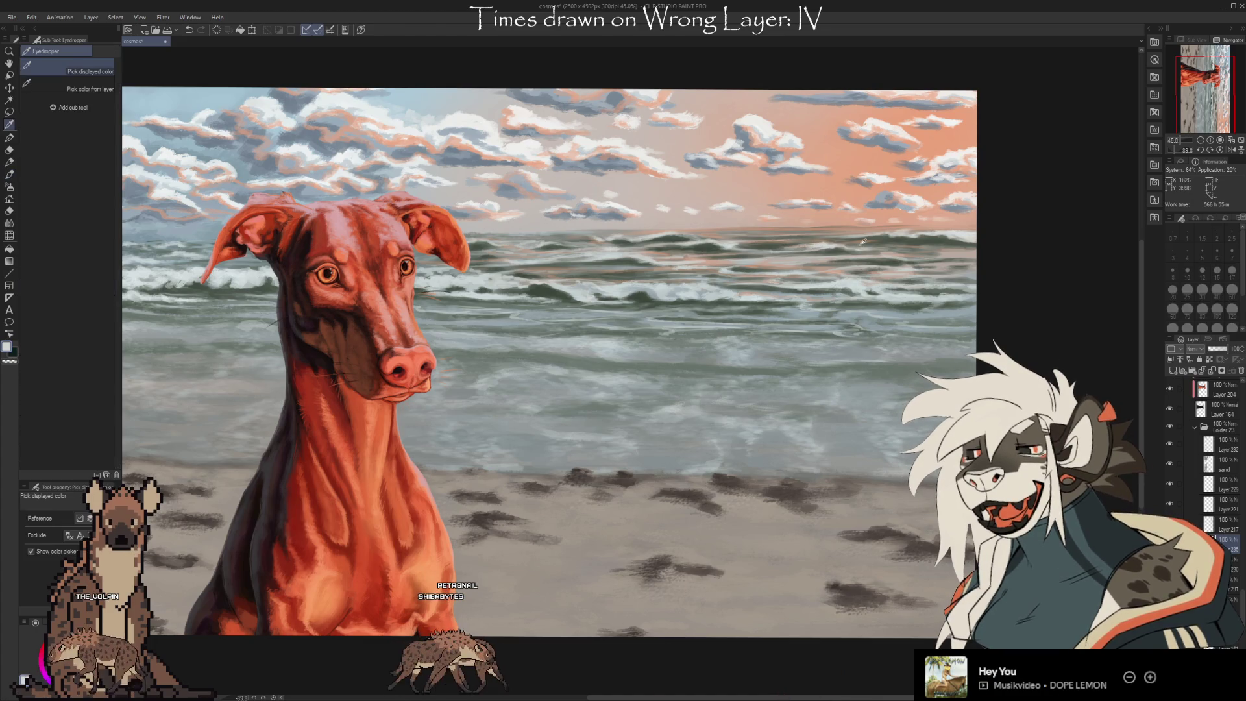
click(836, 249)
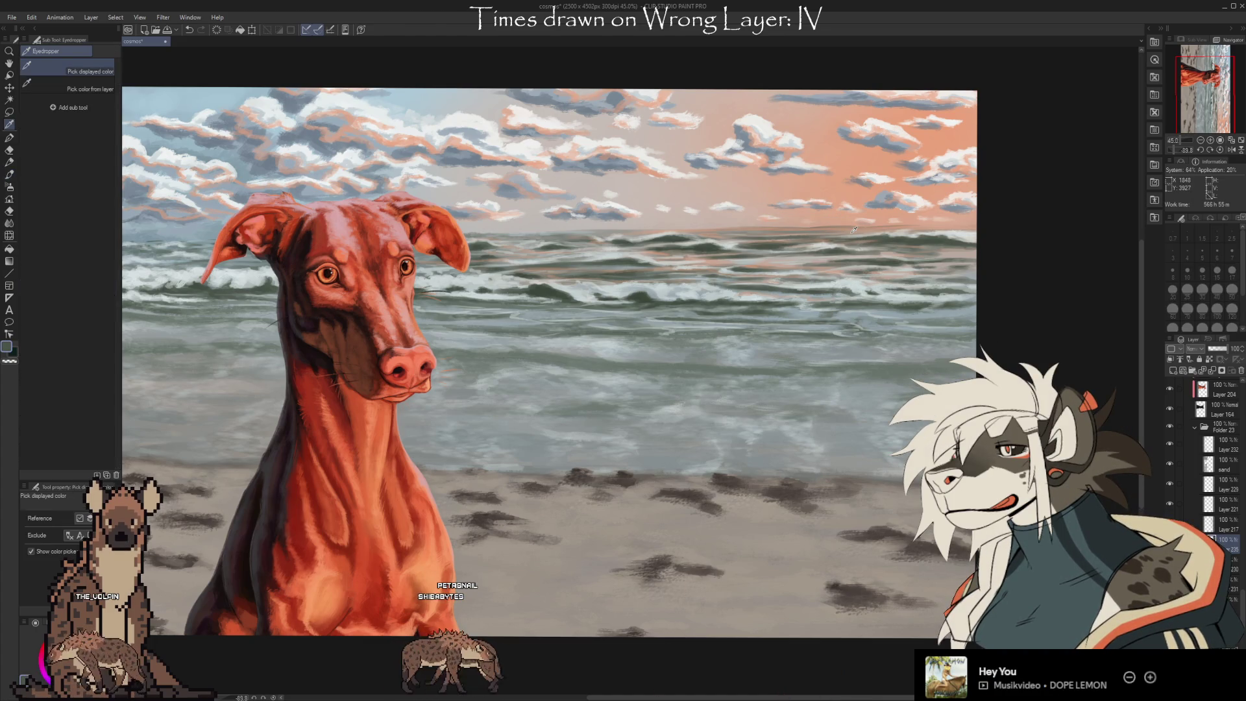
click(709, 245)
key(b)
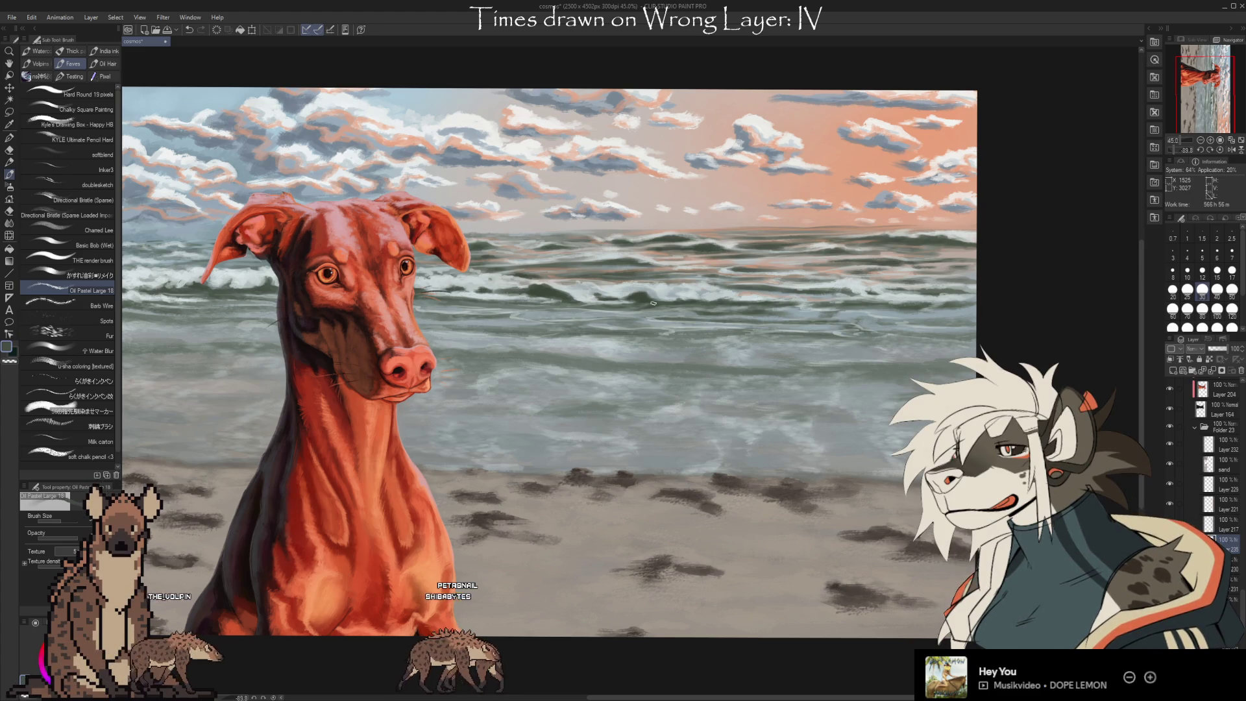
Paint wave strokes with several sea colours sampled across the water
key(i)
click(666, 238)
click(603, 249)
key(b)
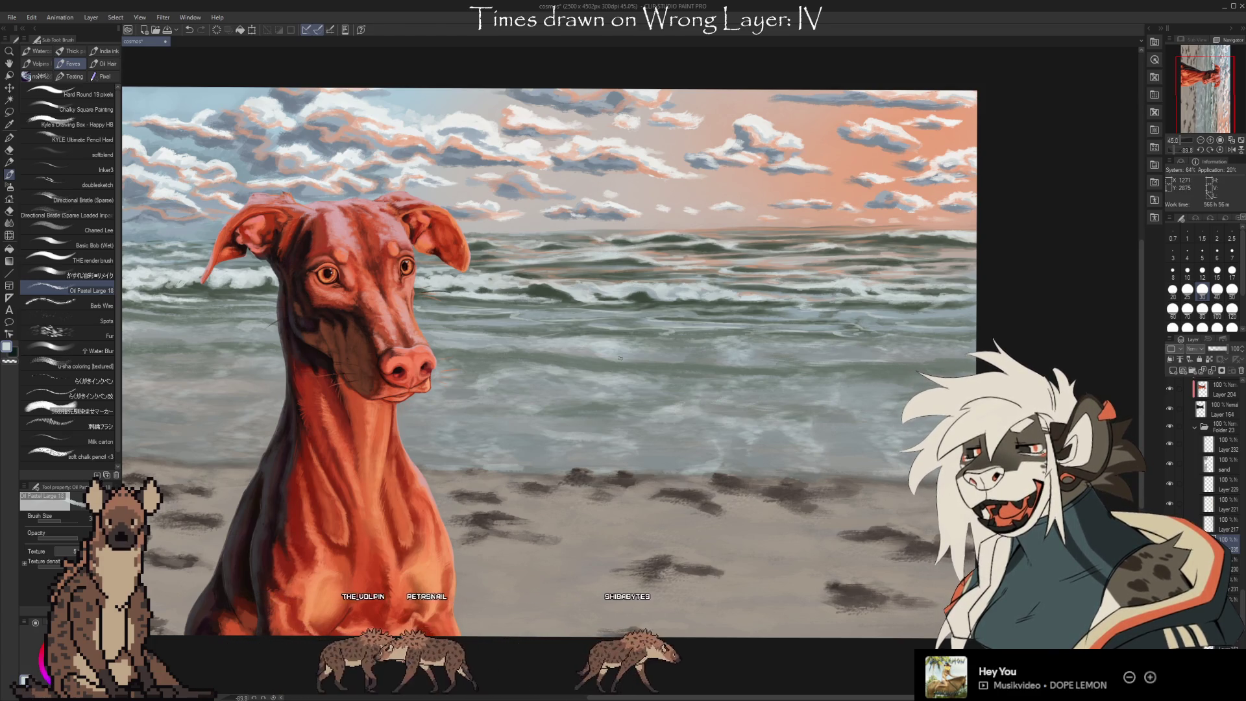
alt+click(652, 240)
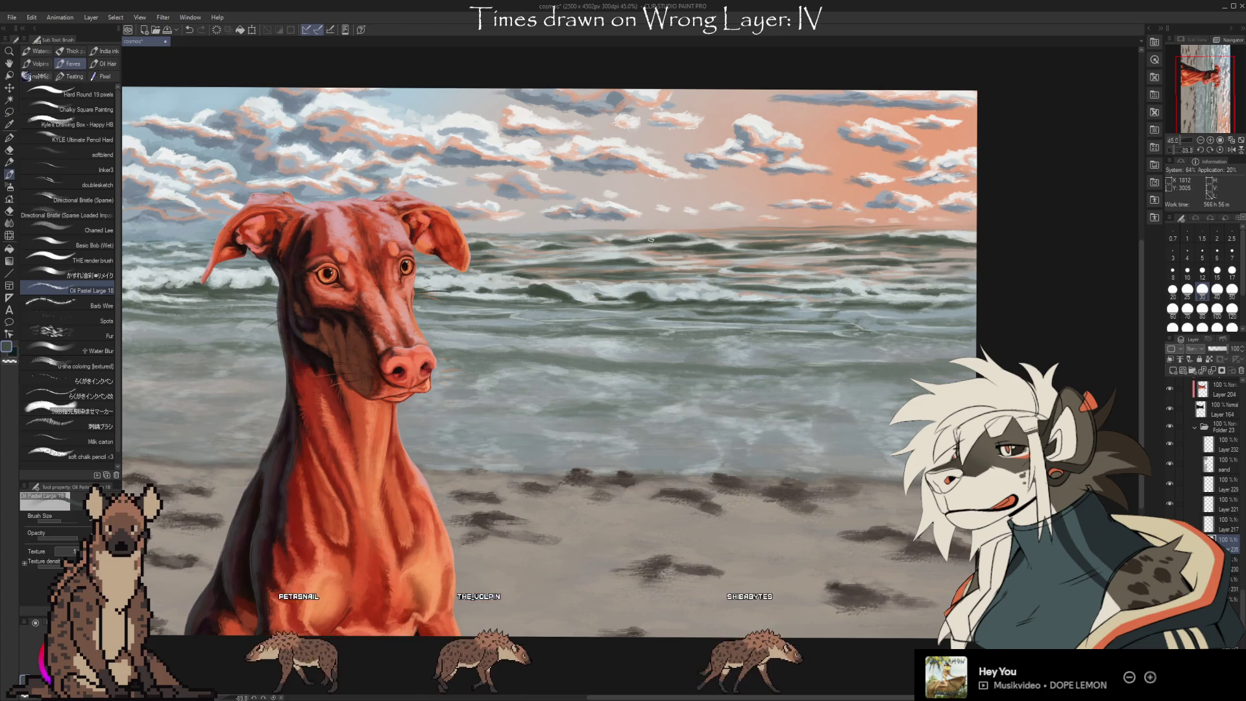
key(alt)
alt+click(665, 235)
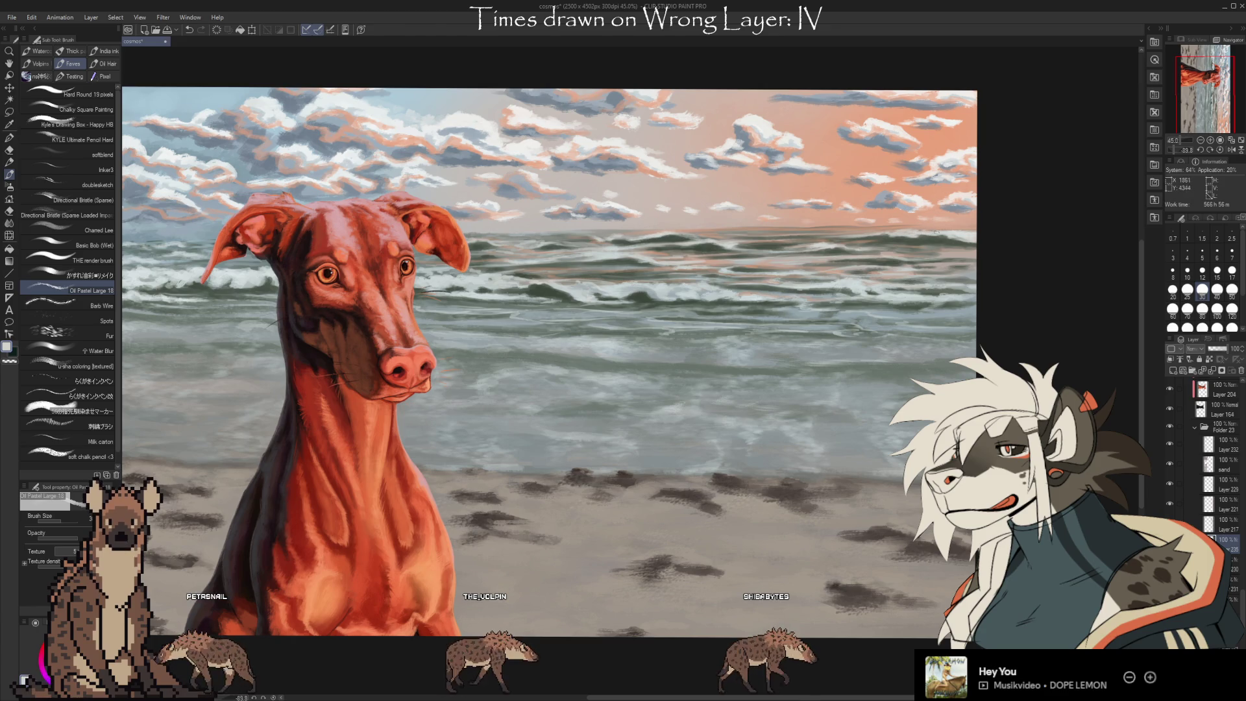
key(alt)
alt+click(967, 235)
alt+click(967, 236)
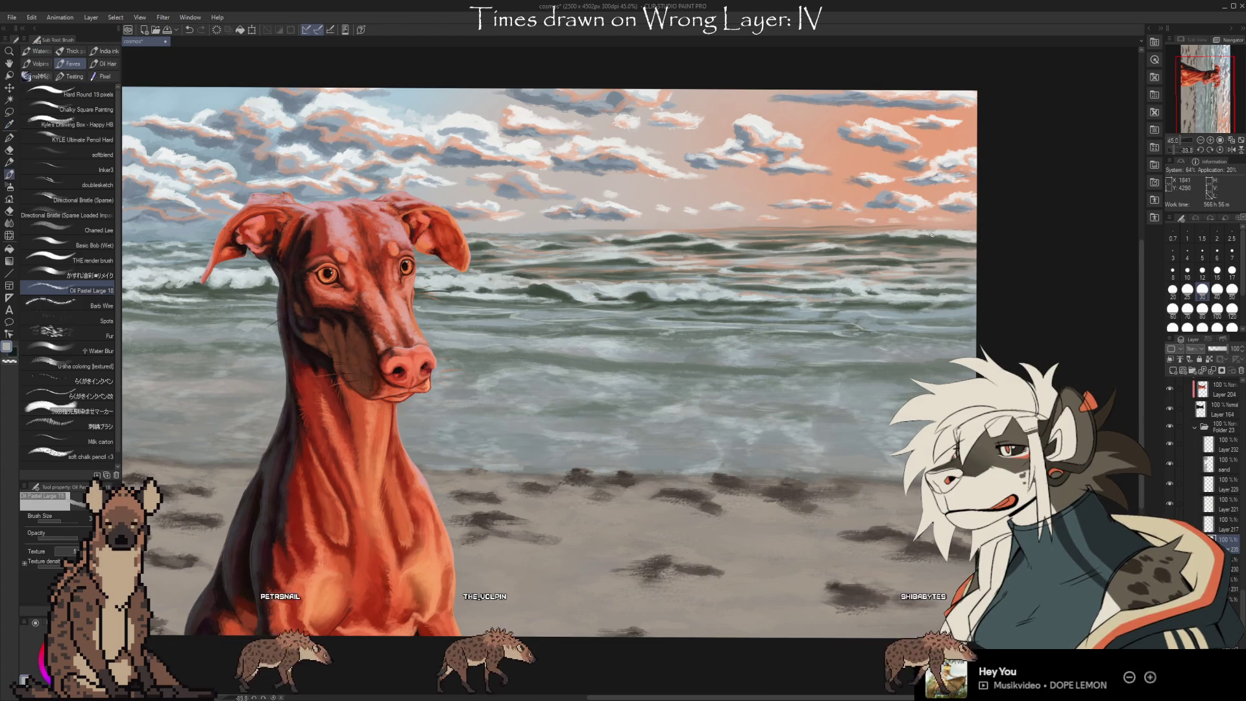
key(i)
mouse_move(973, 232)
mouse_down()
mouse_move(951, 234)
mouse_move(962, 234)
mouse_up()
key(b)
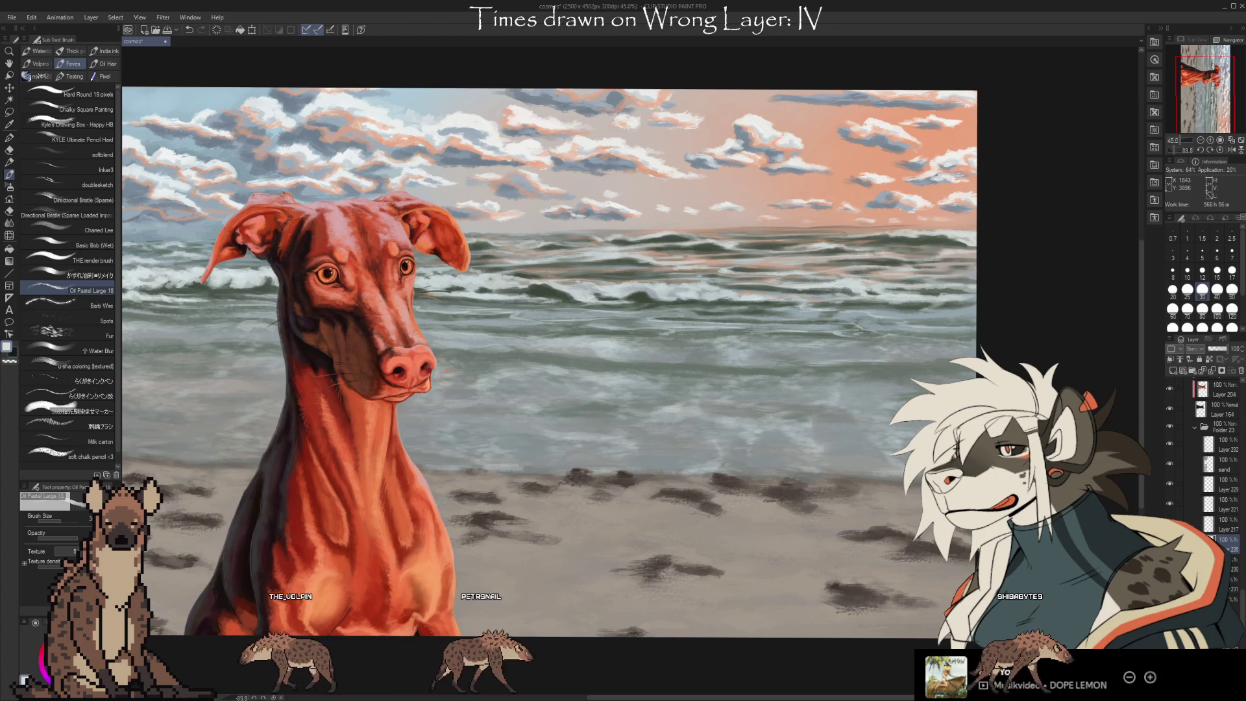
Blend dark blue-grey from the sea and lighter blue-grey from the sky into the waves
alt+click(806, 290)
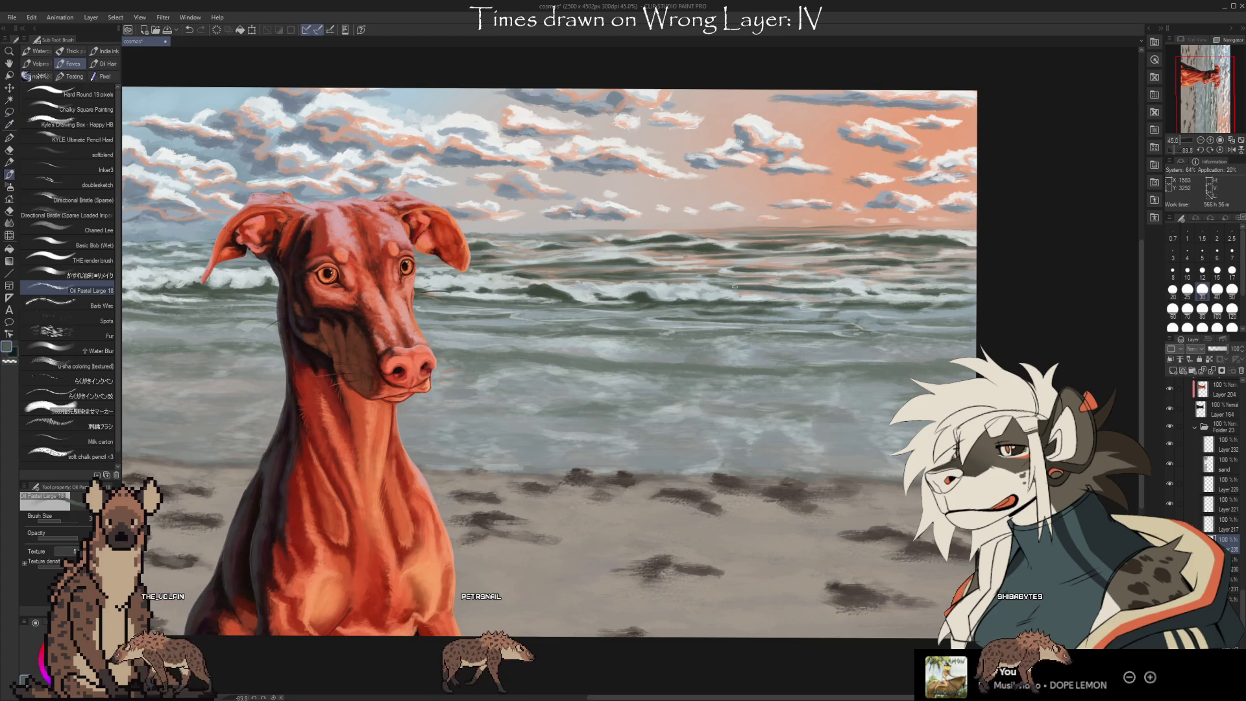
key(i)
click(441, 104)
key(b)
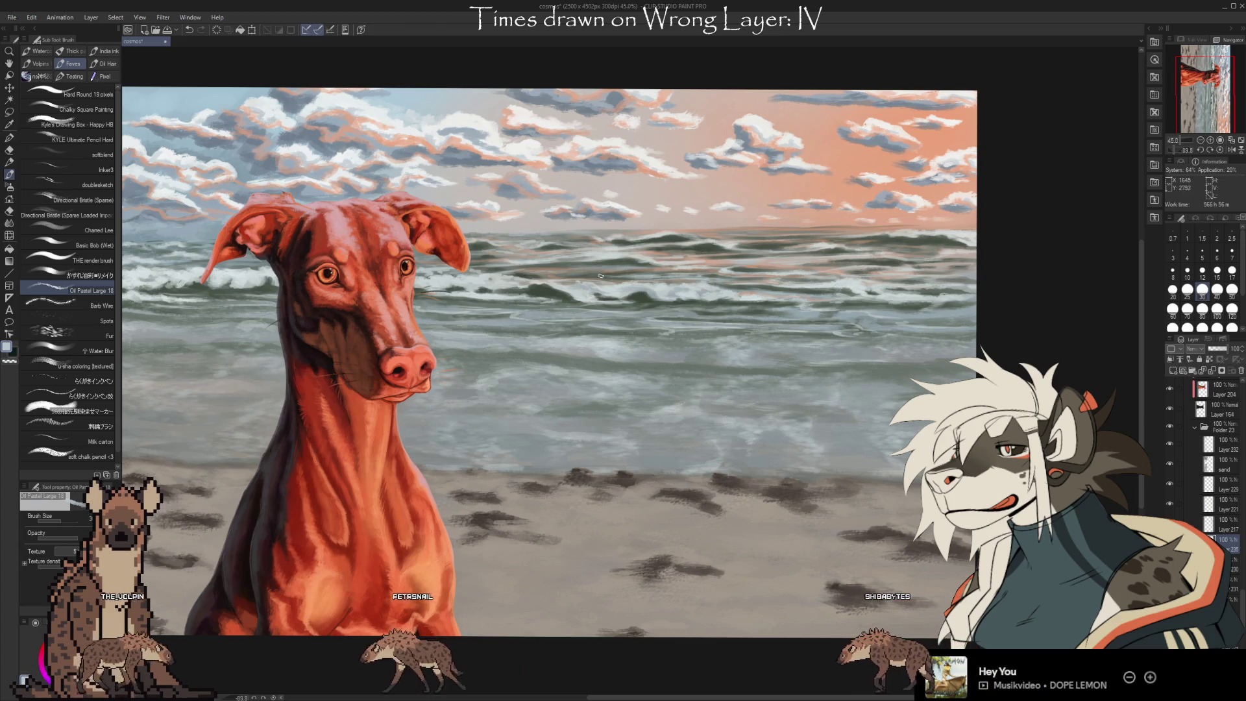
key(i)
drag(632, 261, 621, 262)
key(b)
key(i)
key(b)
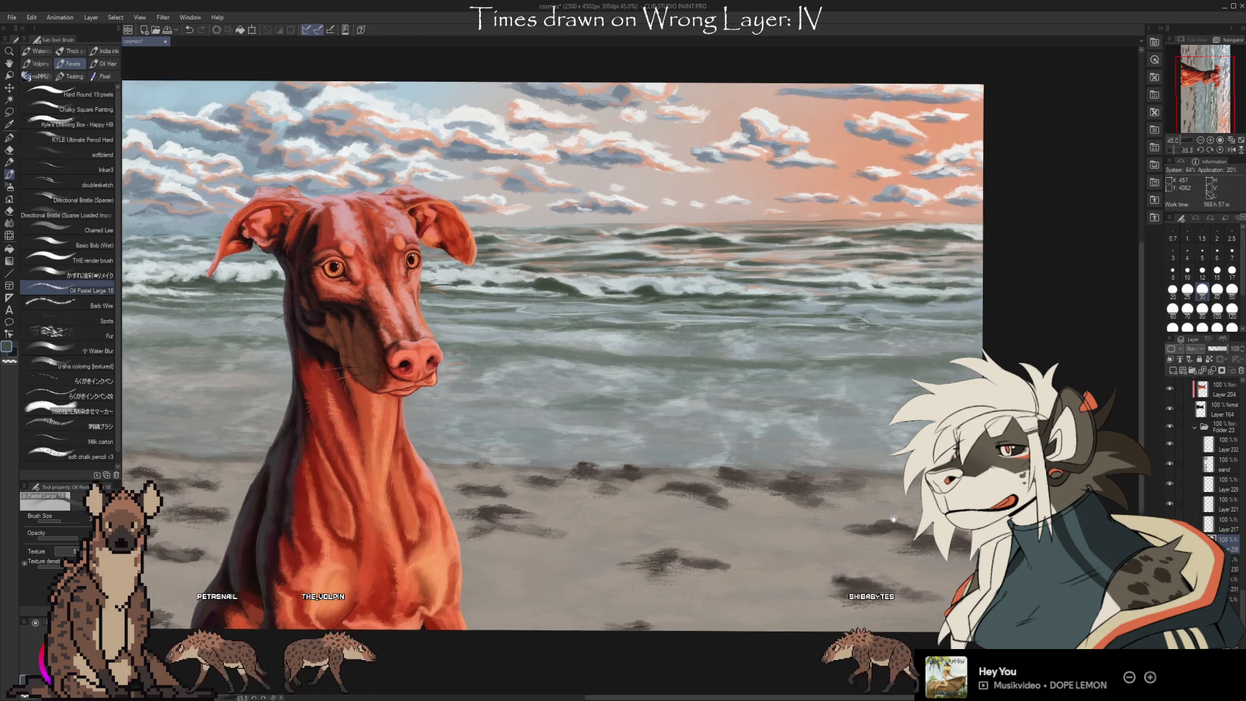
Toggle the sand layer's visibility, then add new Layer 236 above Layer 232
scroll(564, 343, up, 1)
scroll(836, 528, down, 2)
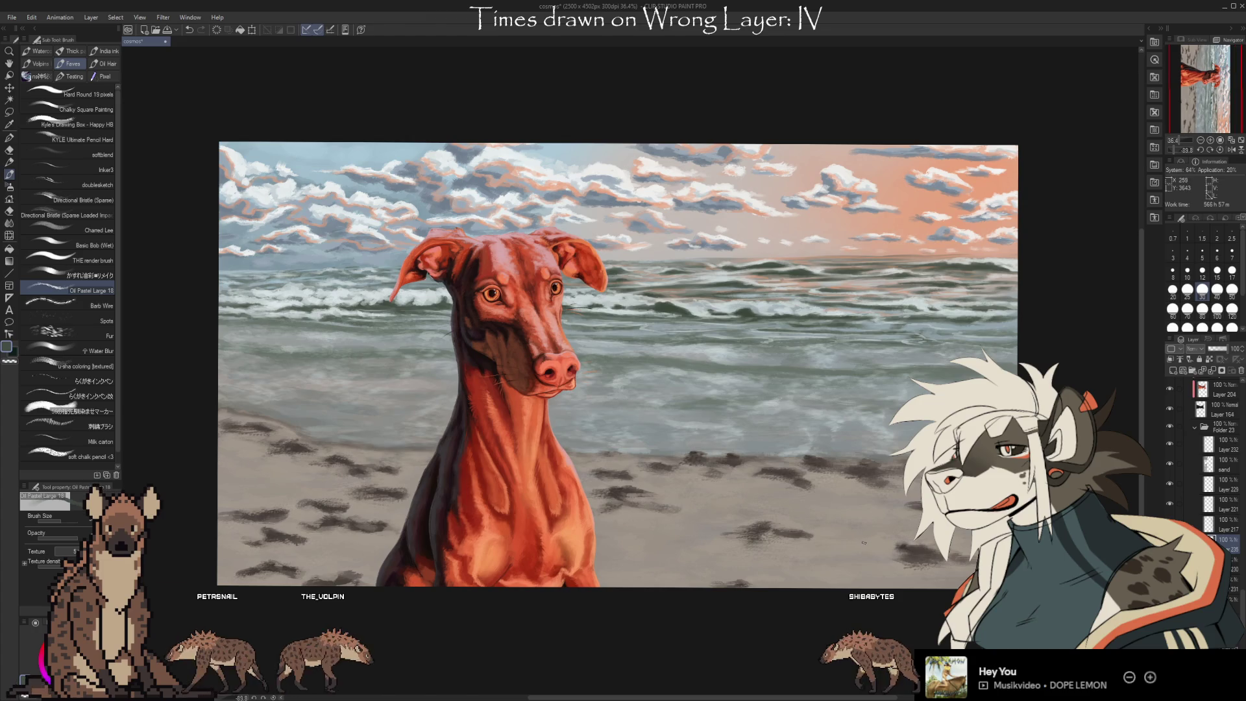
scroll(862, 547, up, 2)
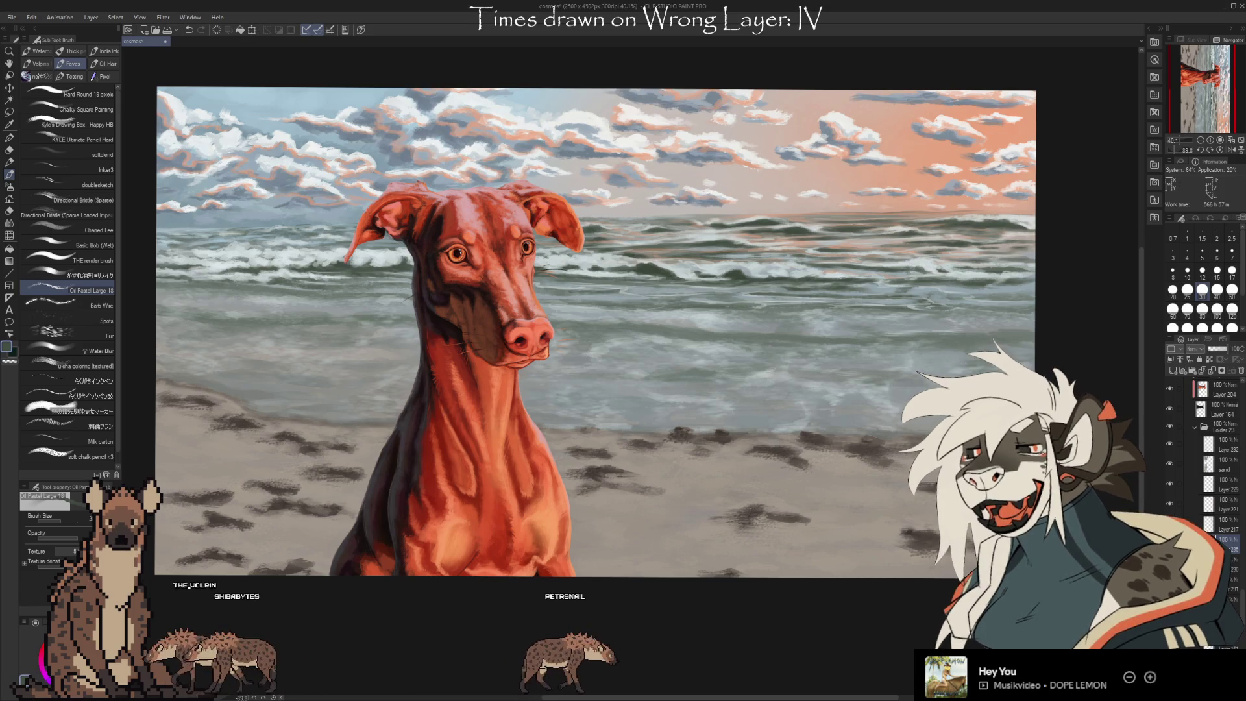
click(1168, 465)
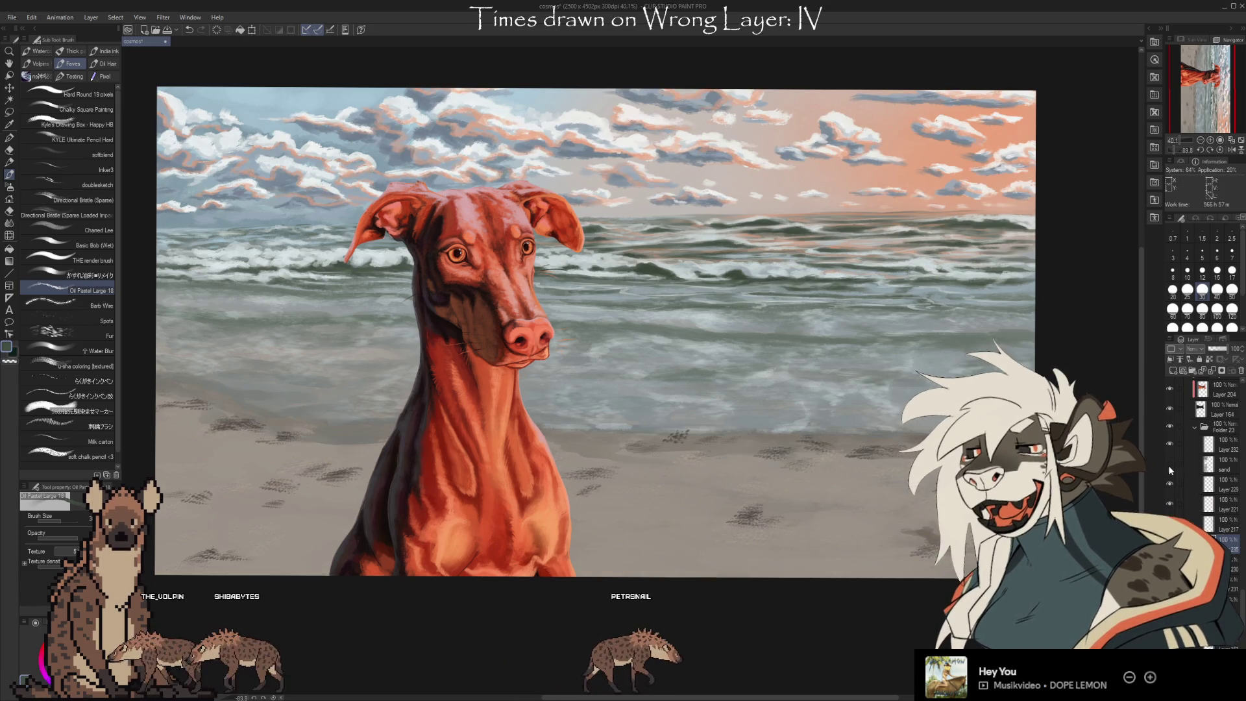
click(1169, 466)
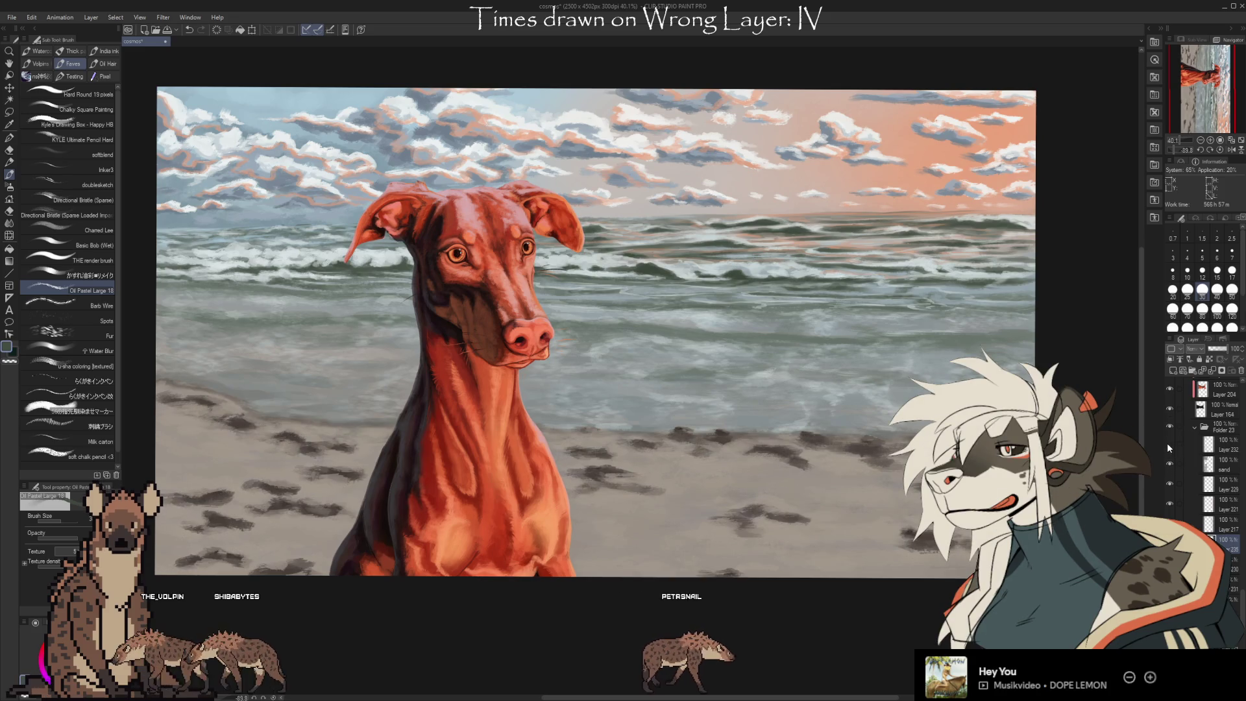
click(1219, 448)
click(1178, 373)
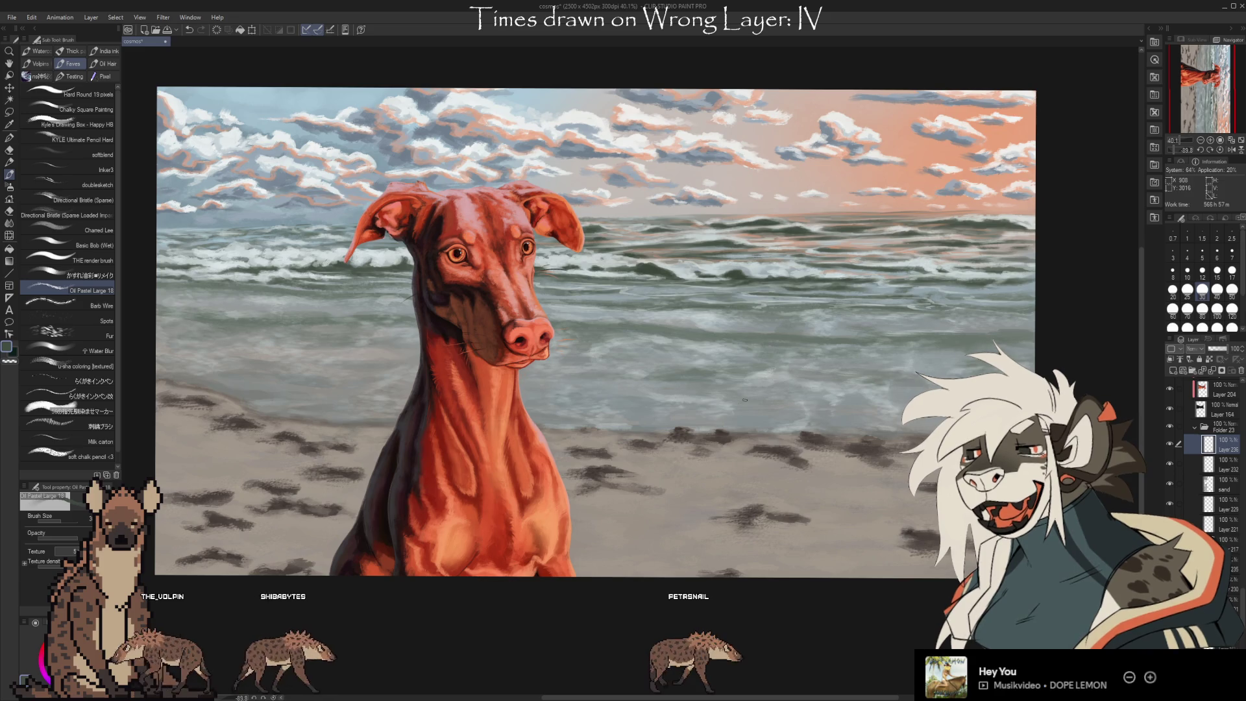
Paint pale sampled strokes over the sea at brush size 50, undoing the last to compare
key(bracketright)
key(bracketright)
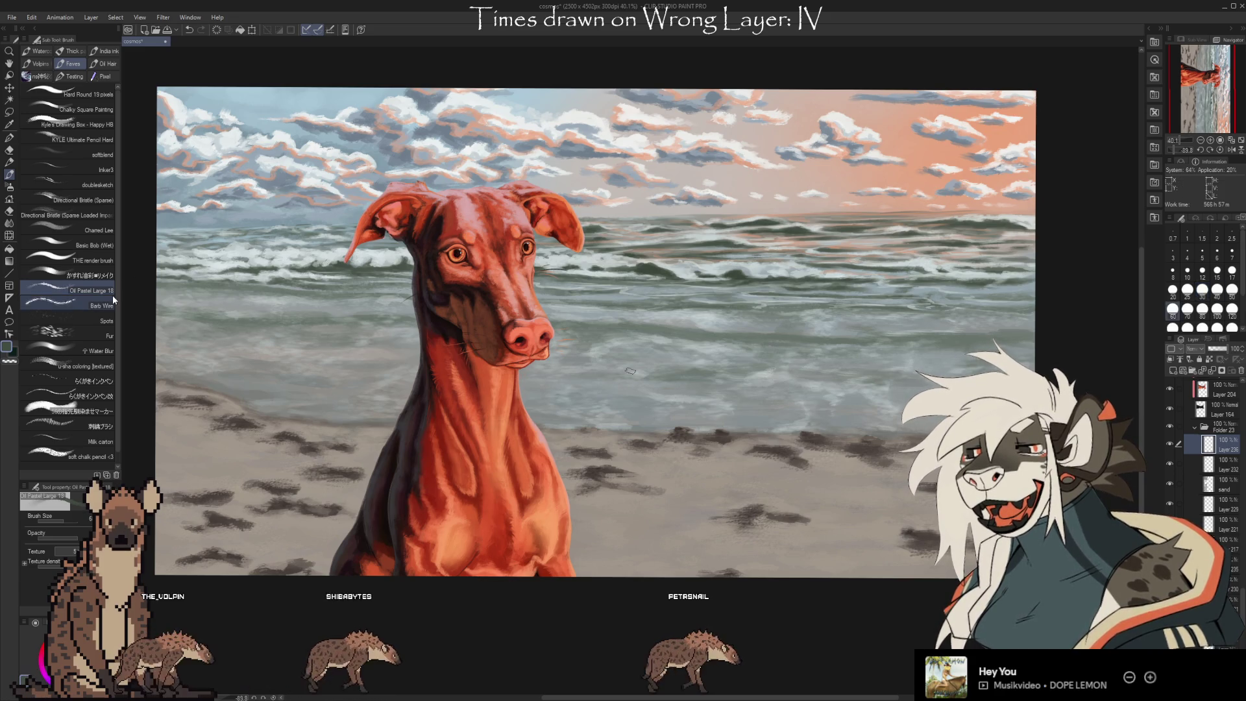
key(i)
click(754, 267)
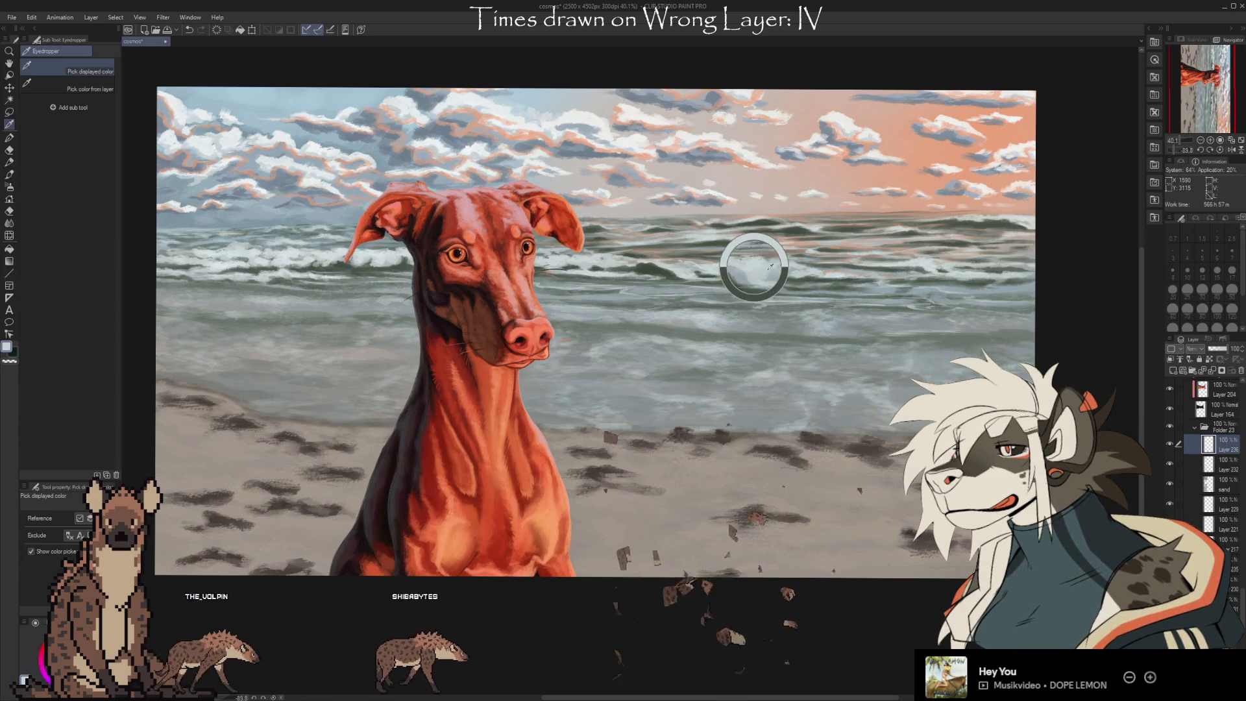
click(559, 257)
key(b)
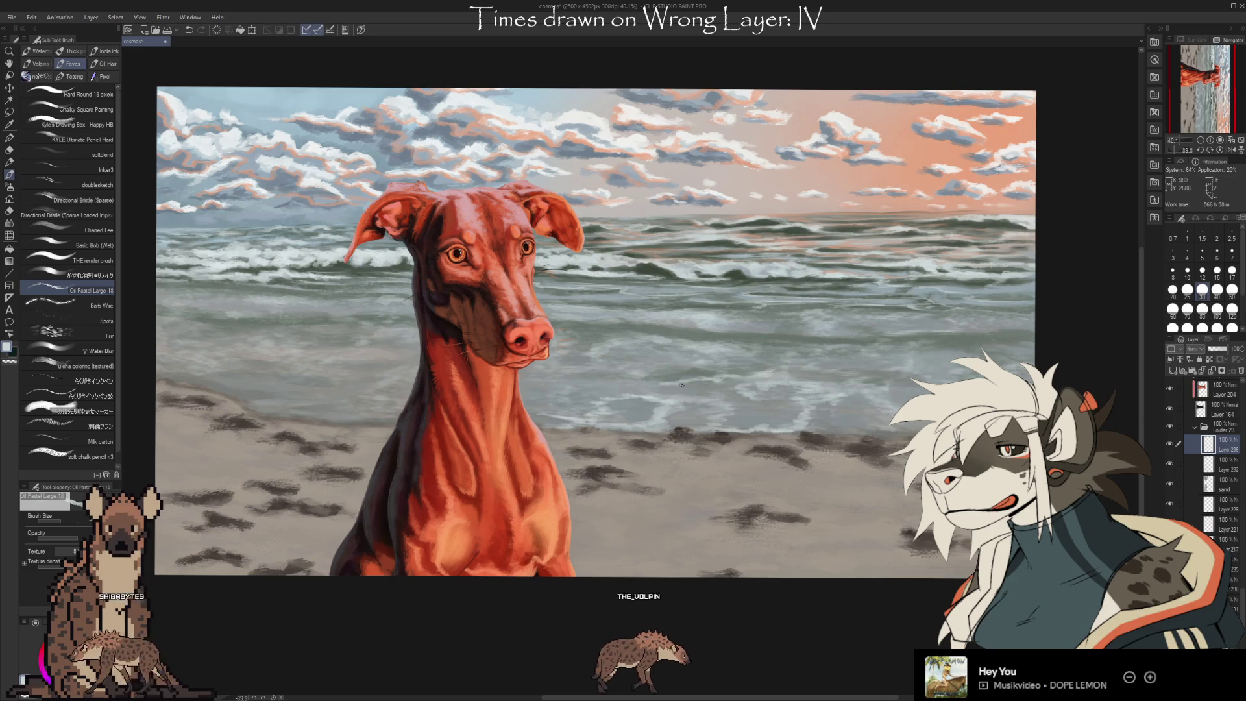
key(bracketright)
key(bracketright)
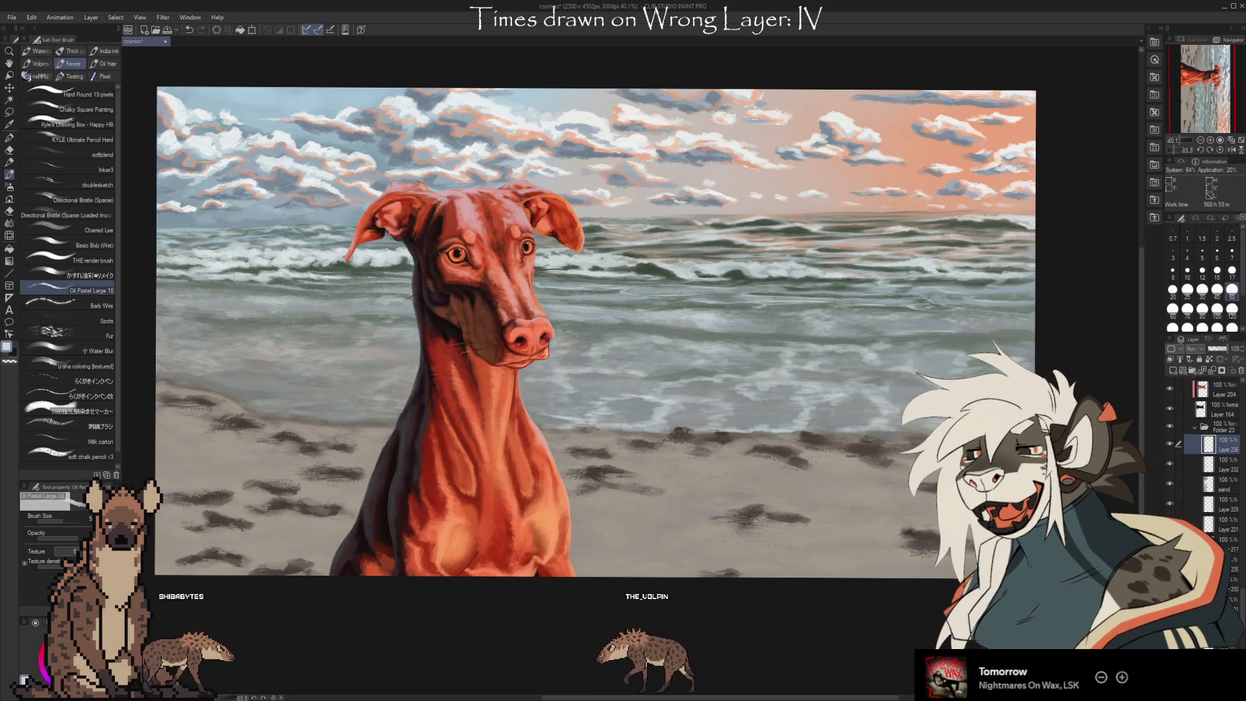
key(ctrl+z)
key(ctrl+z)
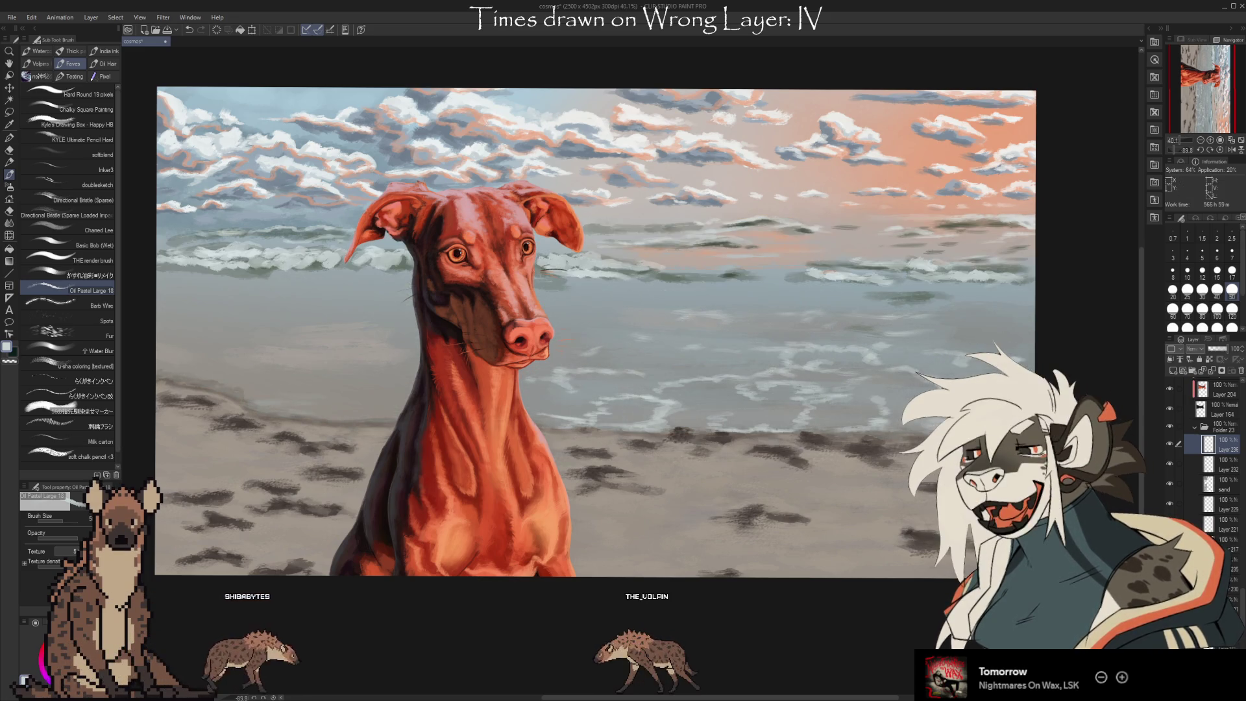
drag(1169, 504, 1166, 443)
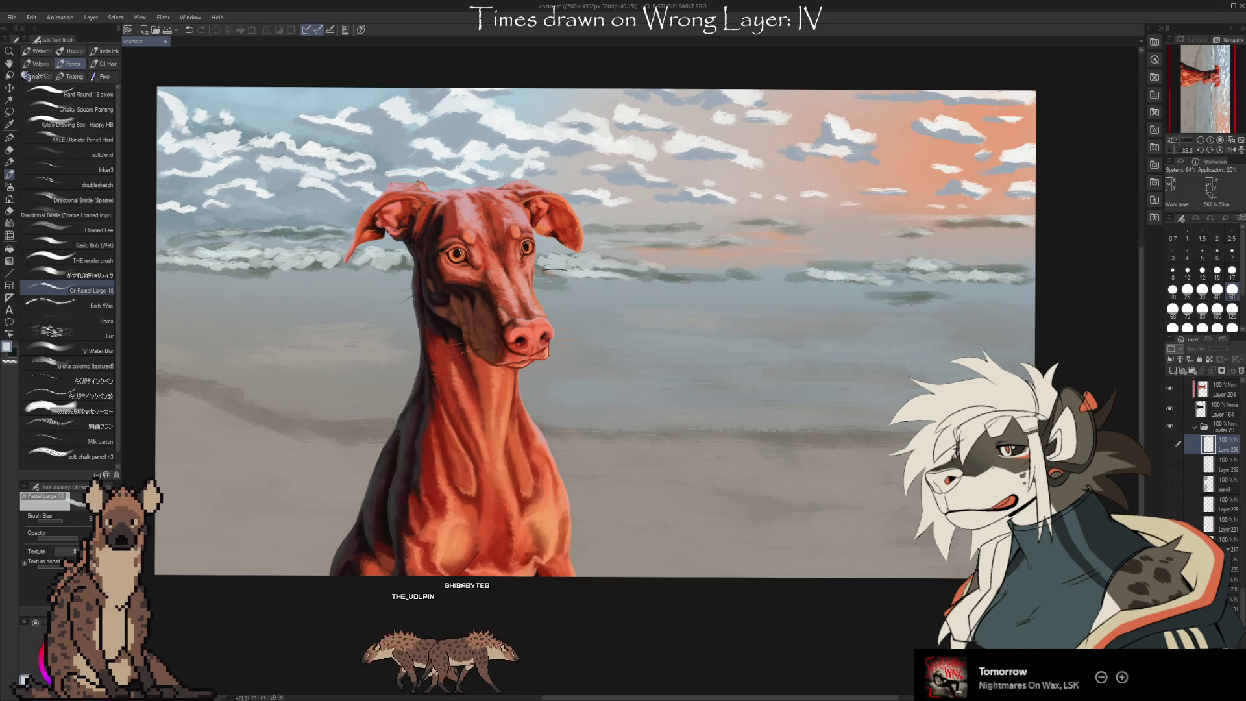
drag(1169, 489, 1164, 412)
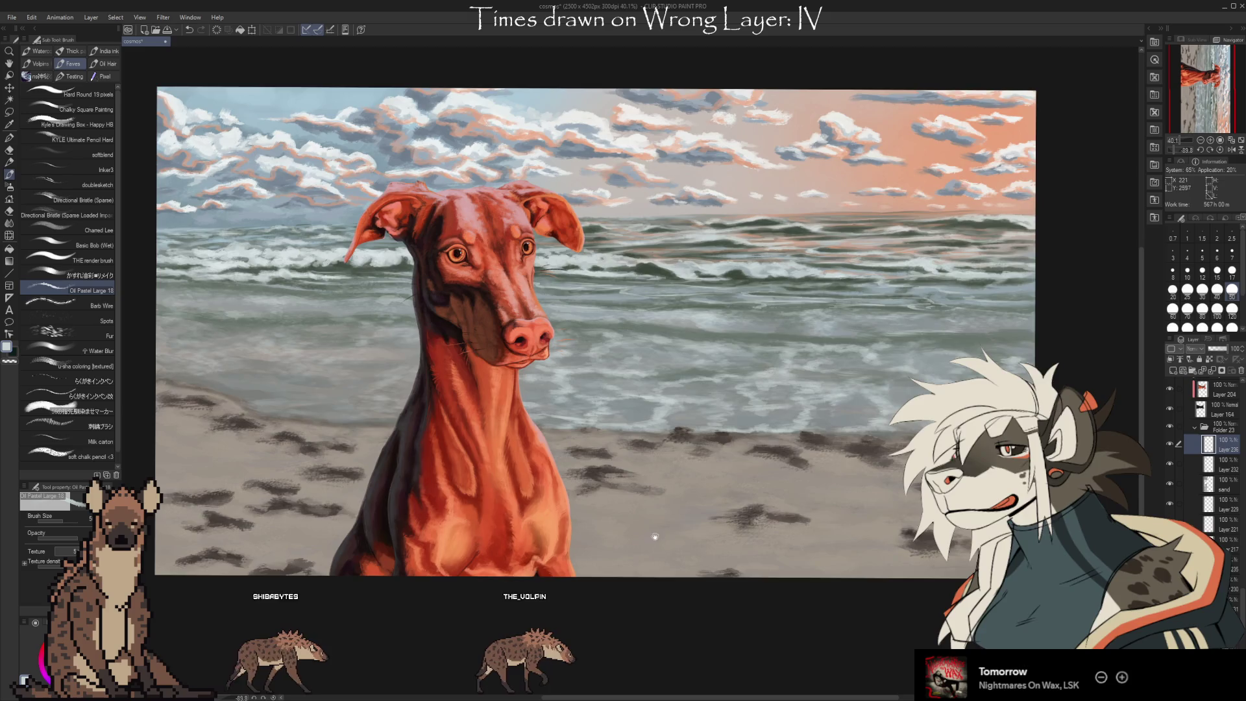
drag(656, 534, 759, 495)
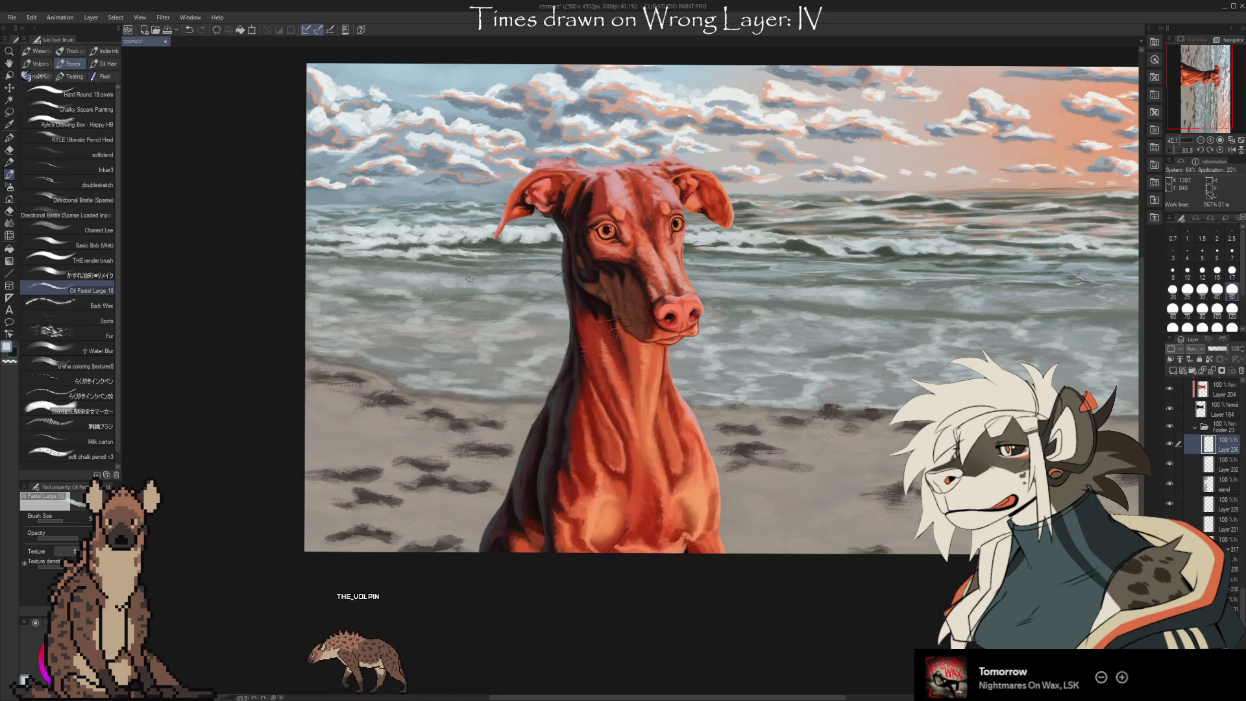
key(bracketleft)
key(bracketleft)
key(bracketleft)
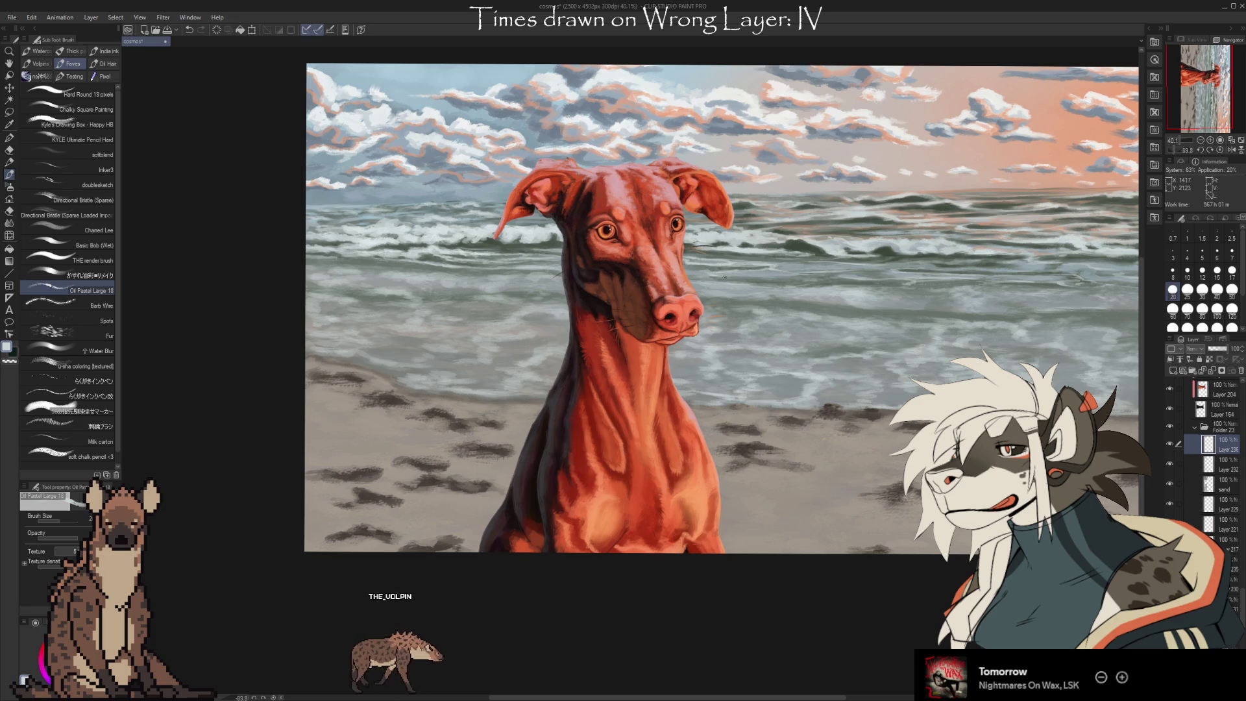
Pan the painting left with the brush now at size 20
drag(759, 277, 679, 296)
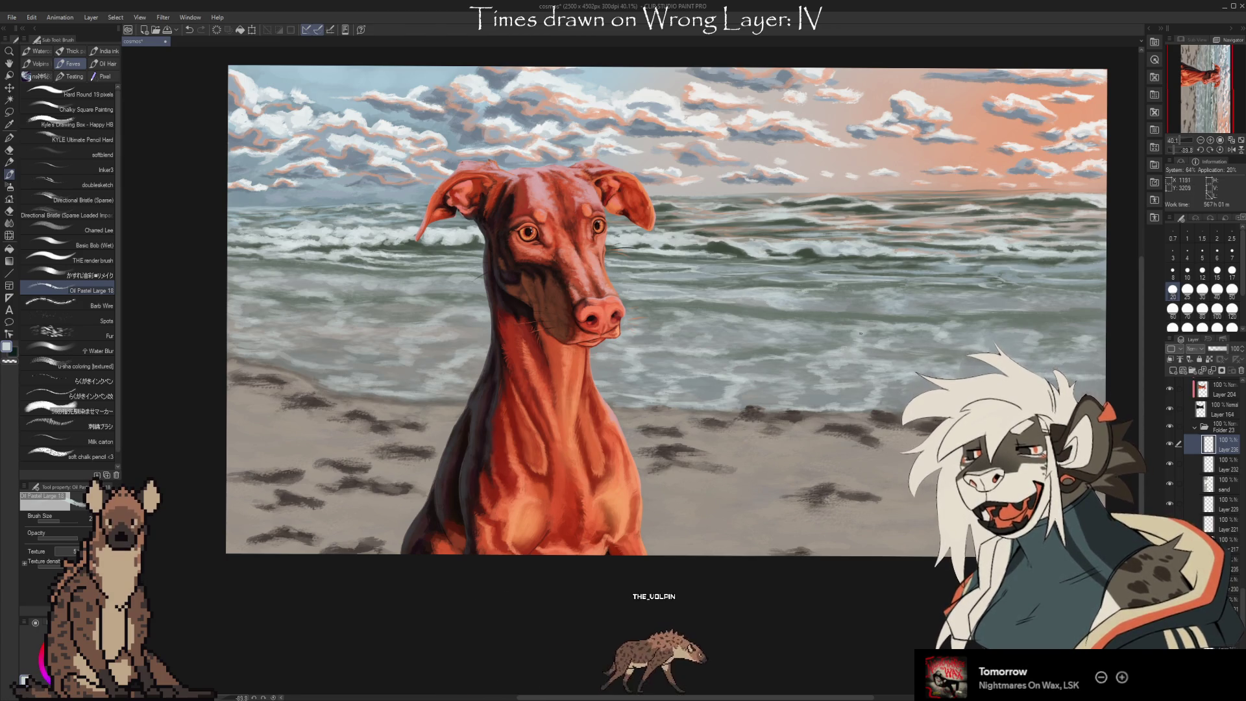
drag(849, 394, 809, 397)
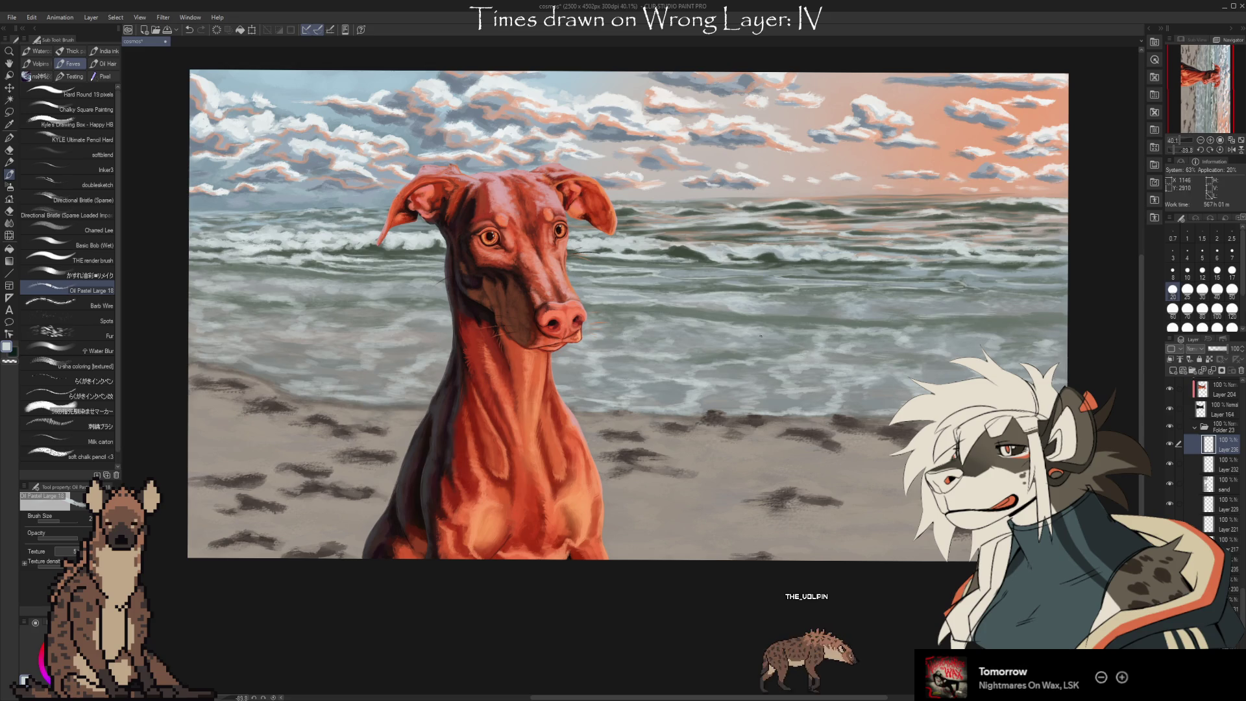
drag(895, 438, 888, 447)
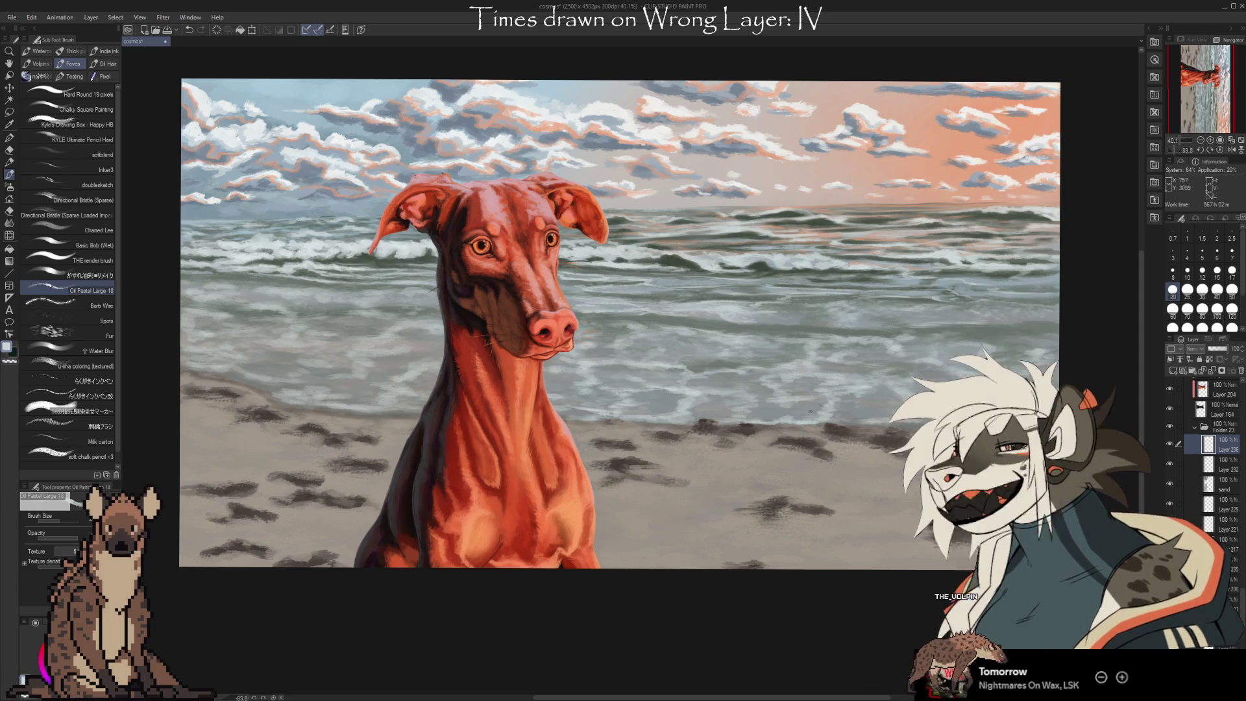
mouse_move(770, 446)
mouse_down()
mouse_move(913, 447)
mouse_move(823, 478)
mouse_move(849, 461)
mouse_up()
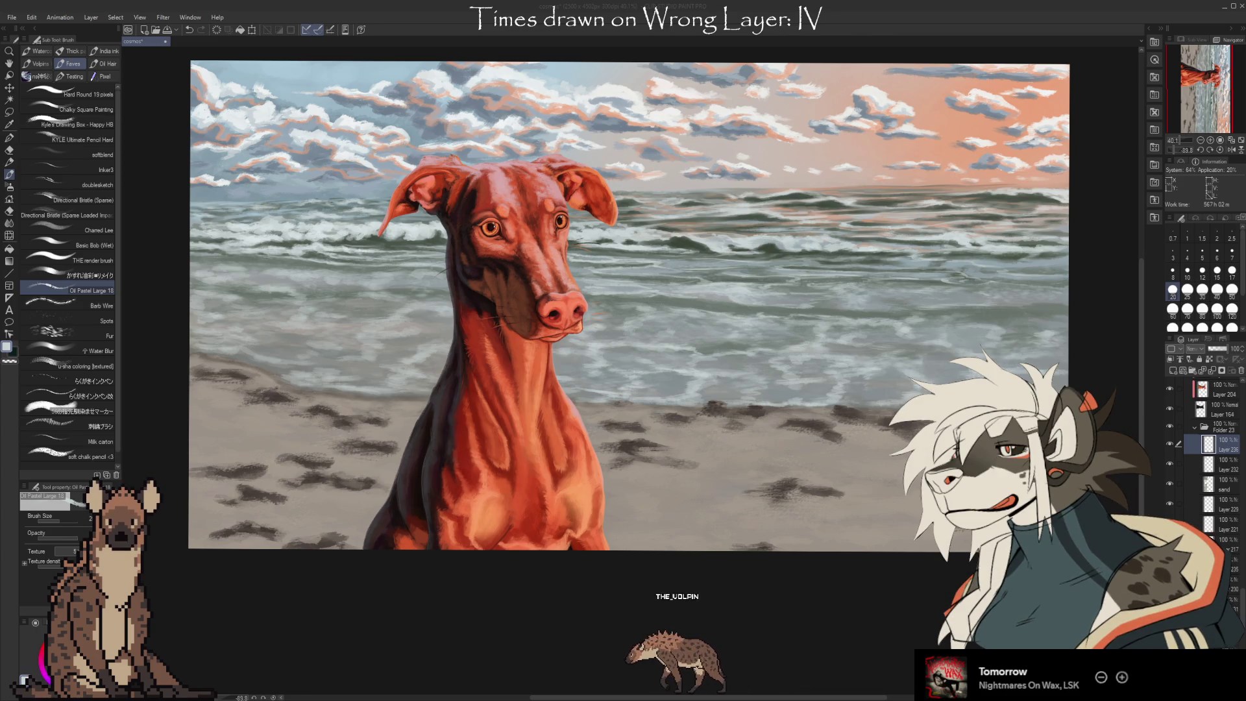
key(alt+Tab)
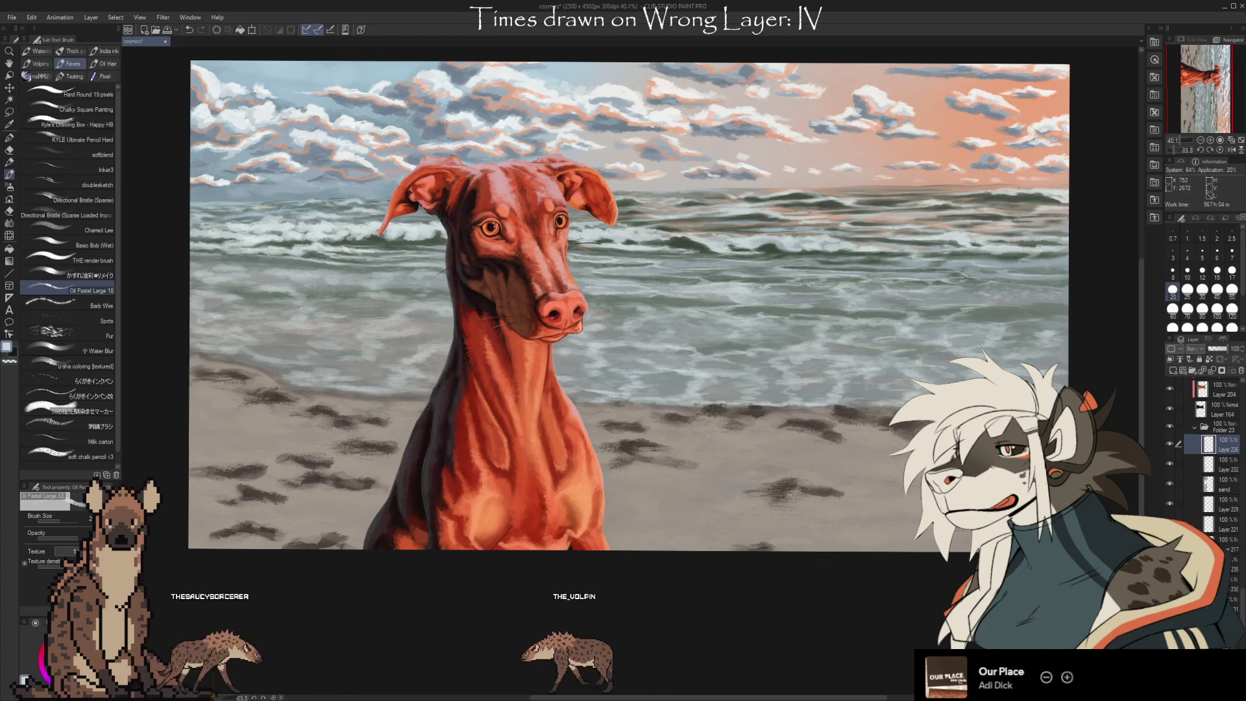
mouse_move(860, 496)
mouse_down()
mouse_move(894, 512)
mouse_move(837, 510)
mouse_up()
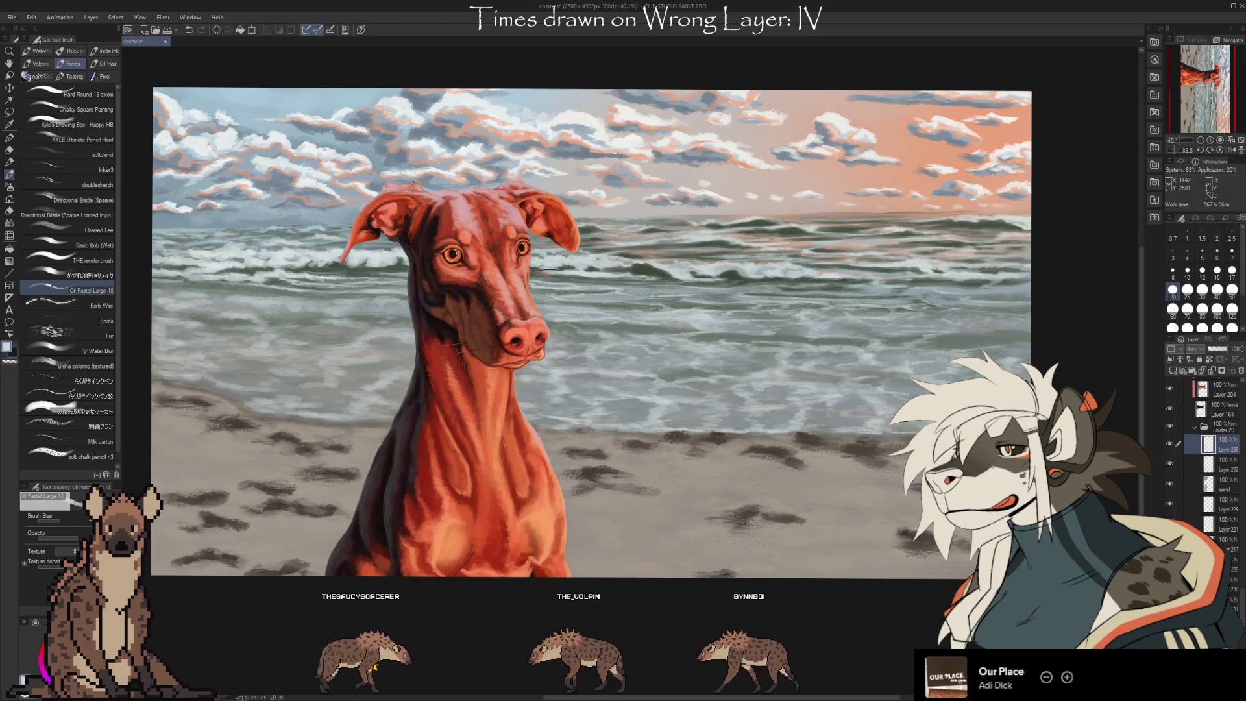
drag(660, 288, 823, 280)
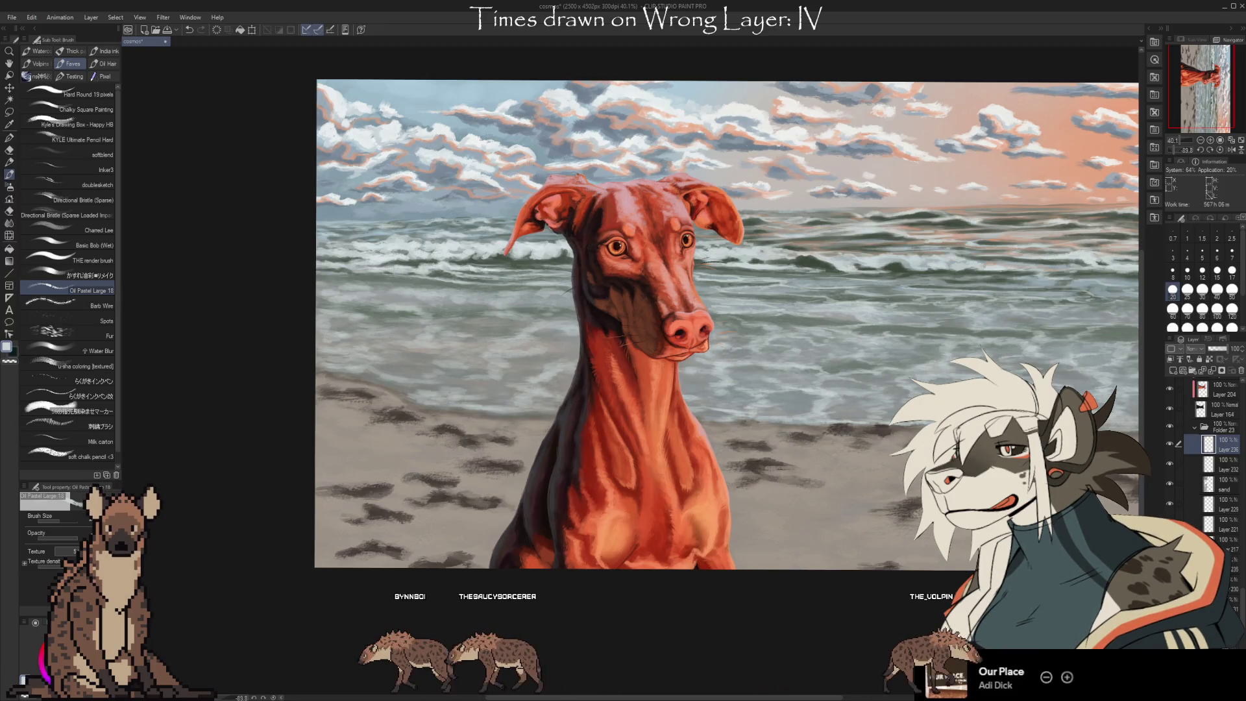
click(1202, 528)
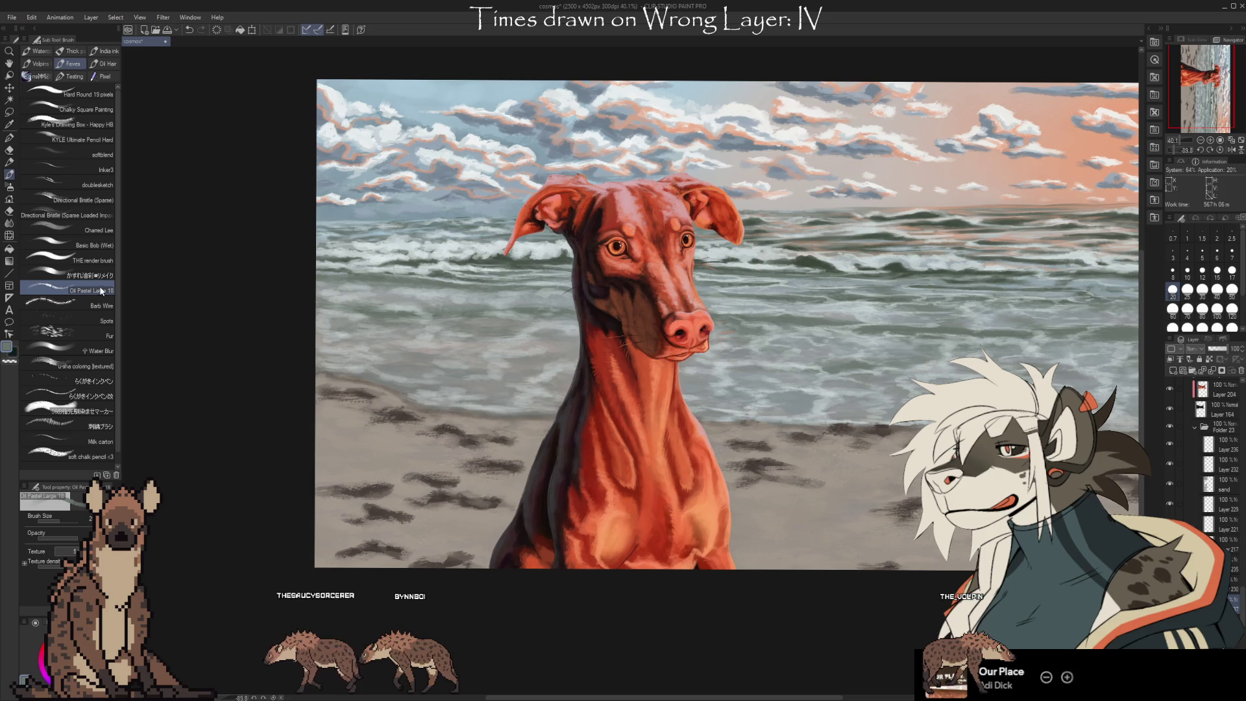
click(107, 260)
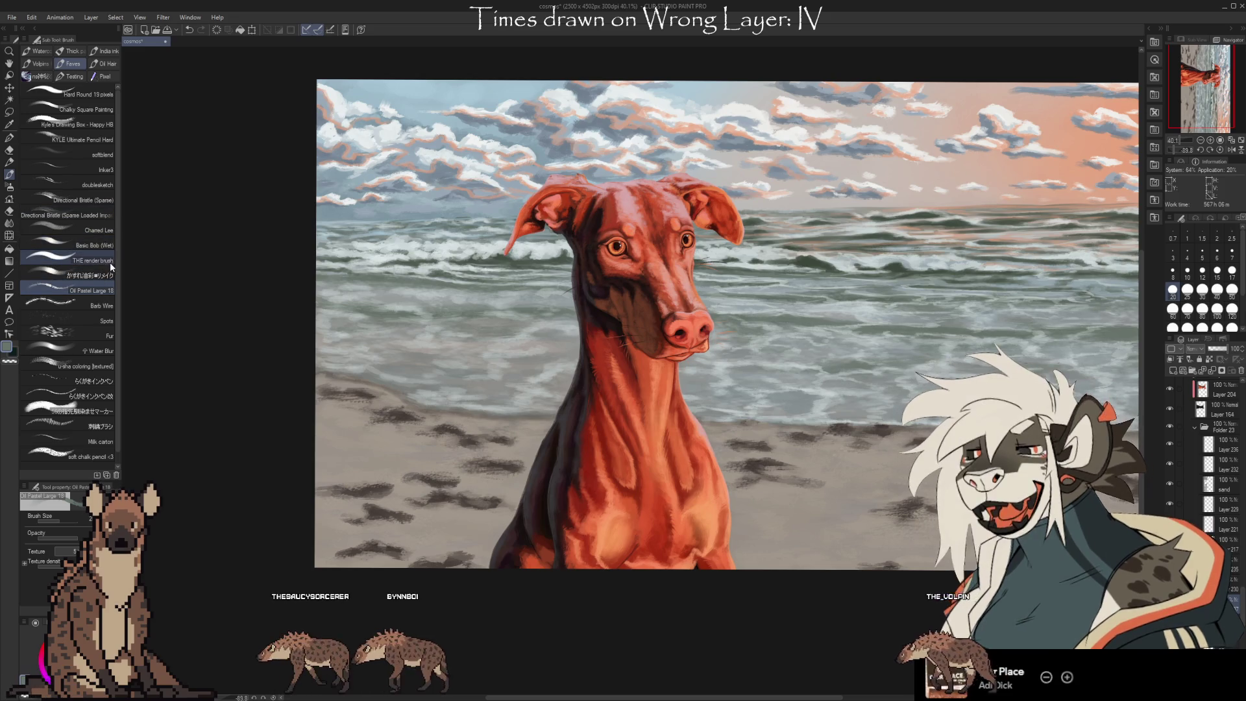
key(bracketright)
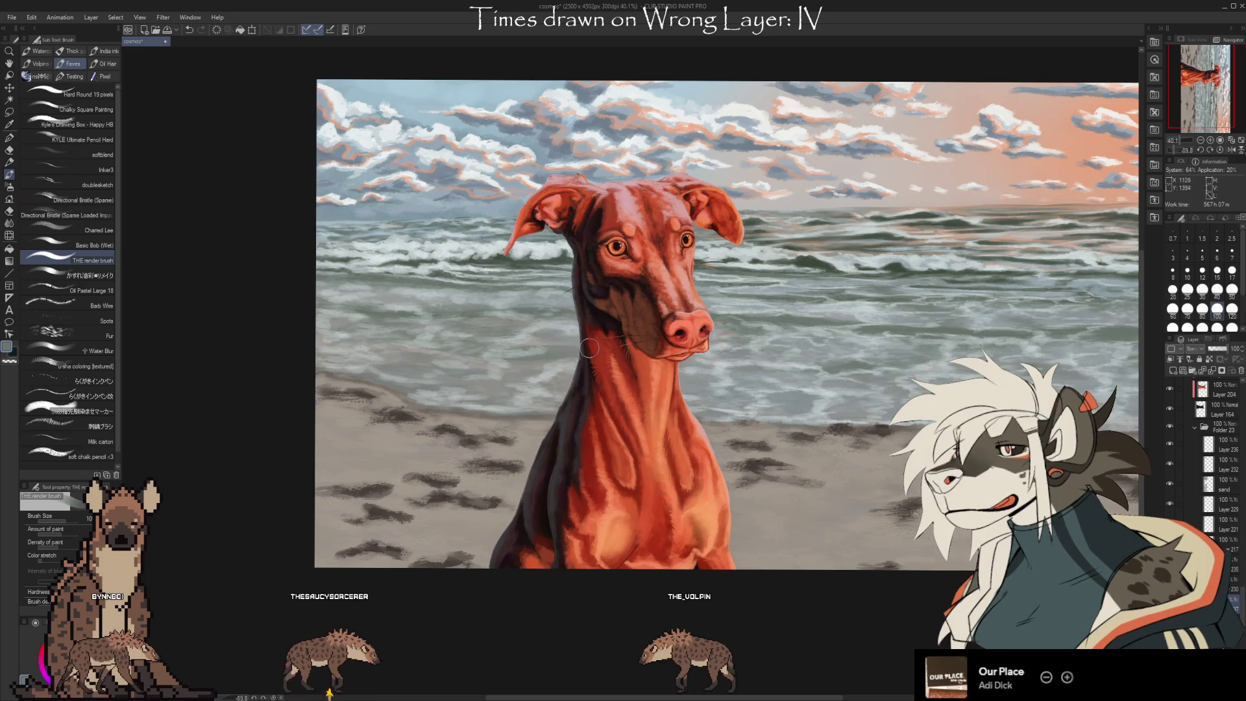
key(e)
key(b)
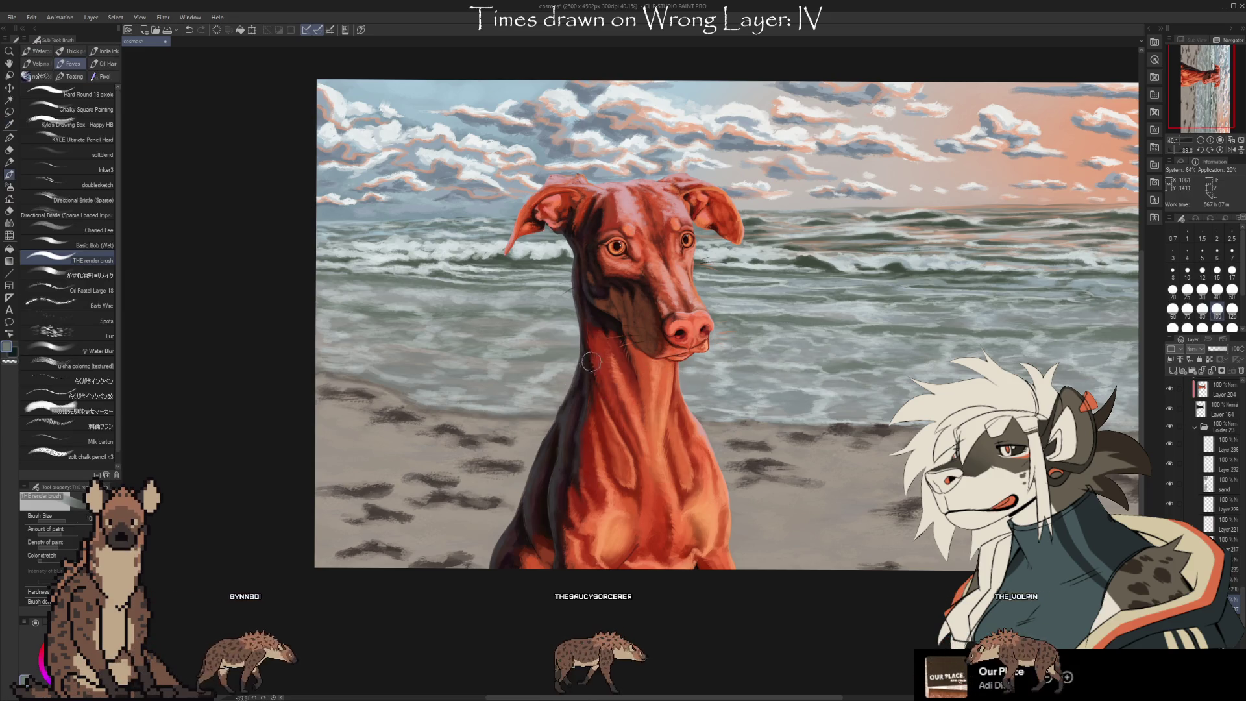
key(i)
key(b)
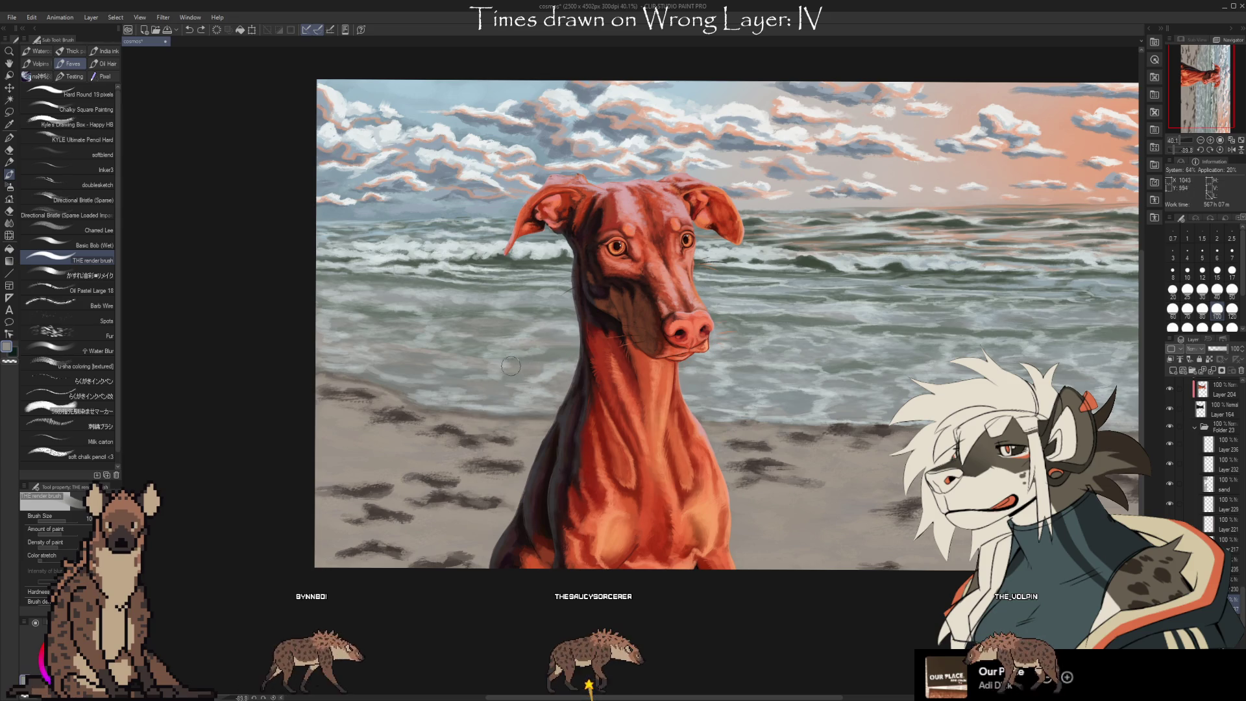
key(i)
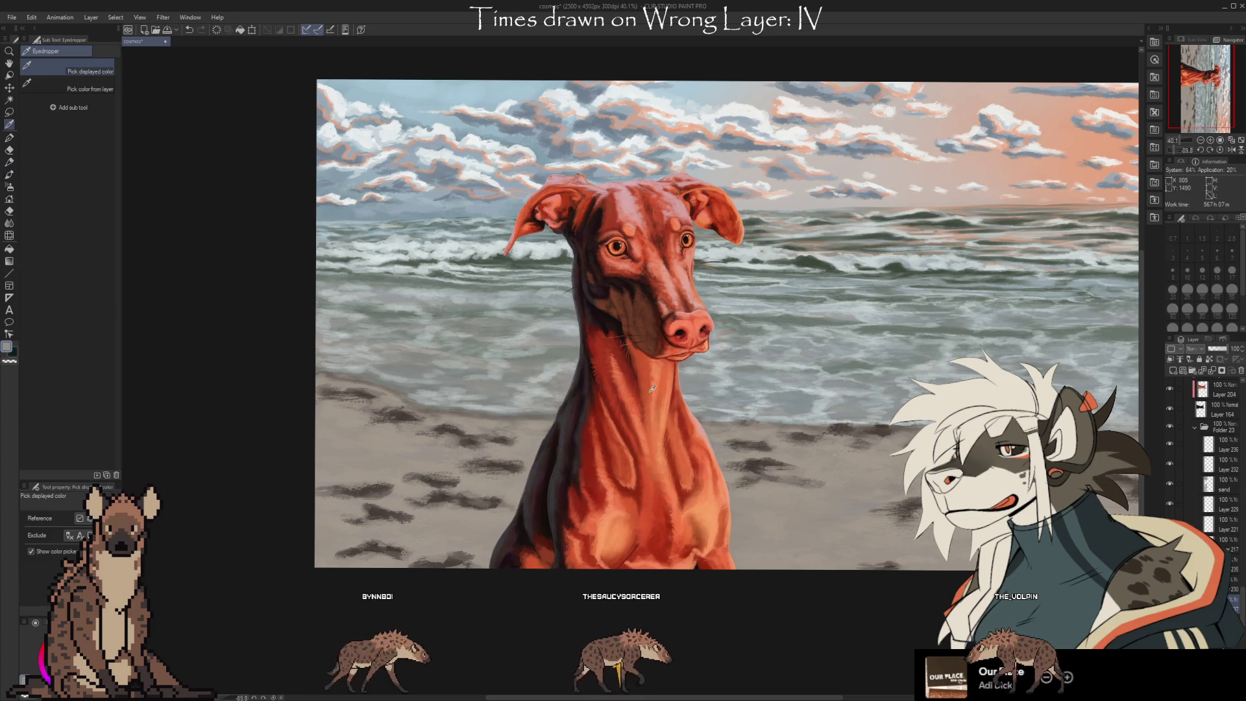
key(b)
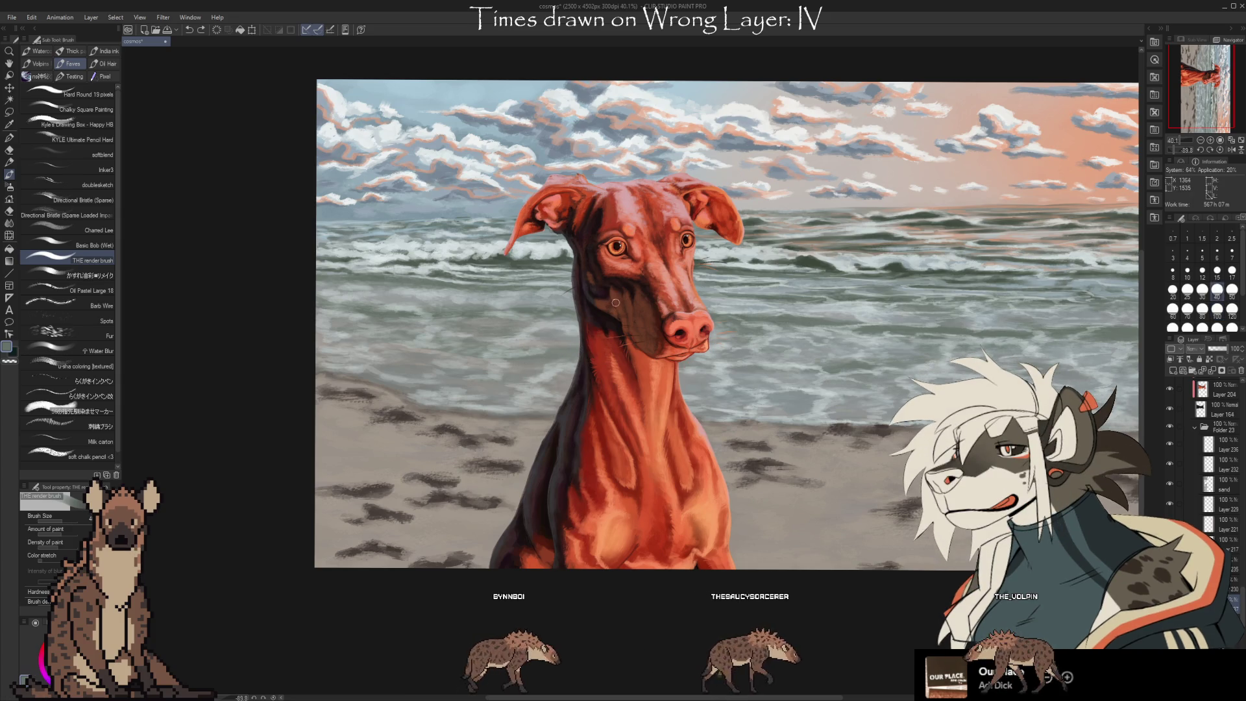
key(bracketleft)
key(bracketleft)
key(bracketleft)
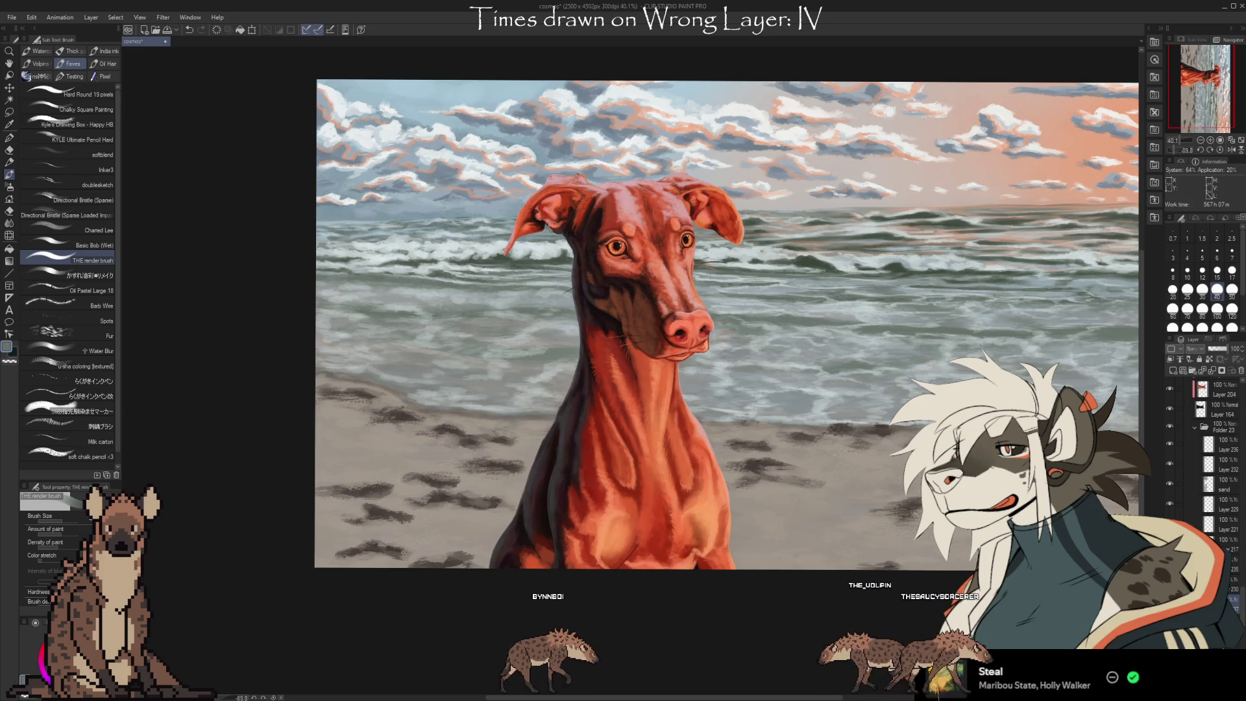
click(1197, 443)
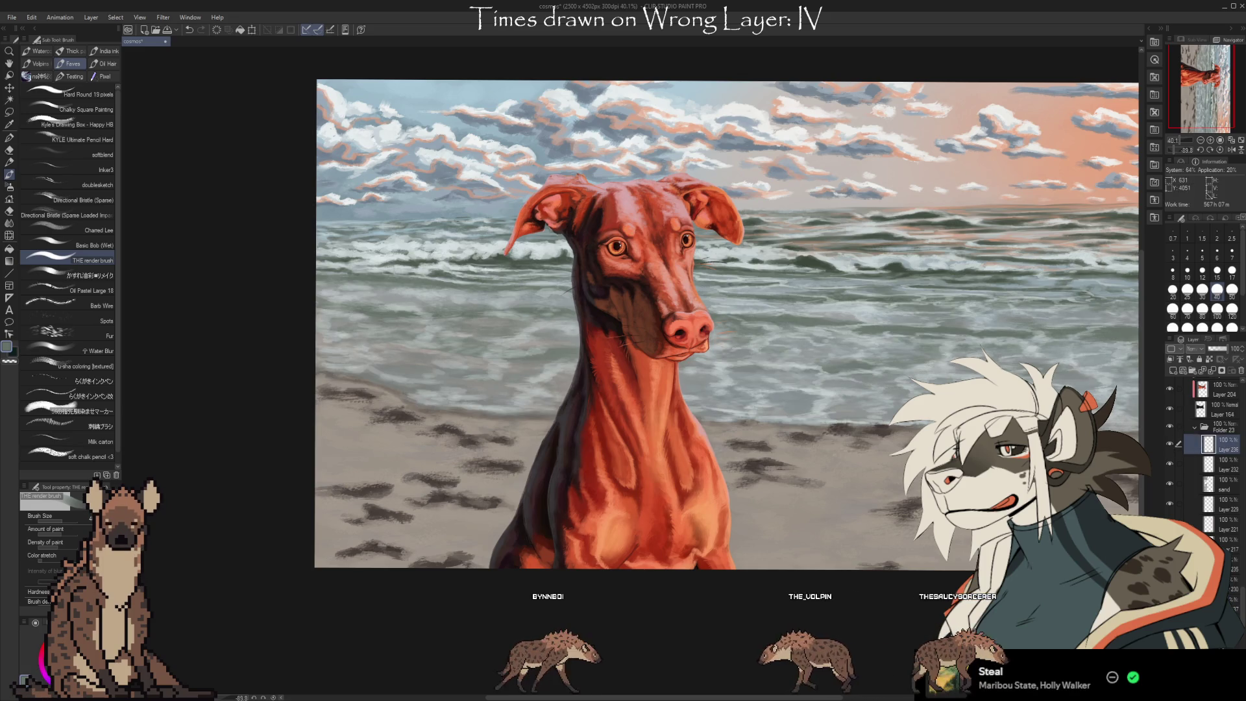
key(period)
key(period)
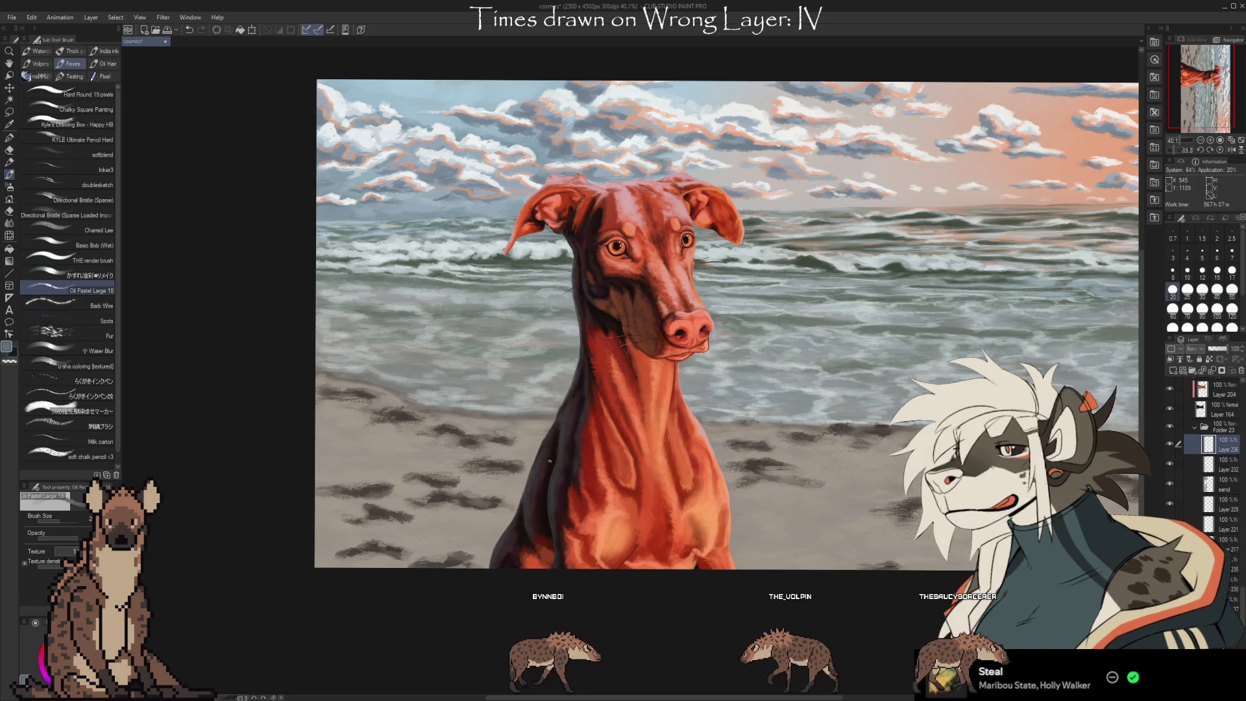
drag(818, 502, 800, 500)
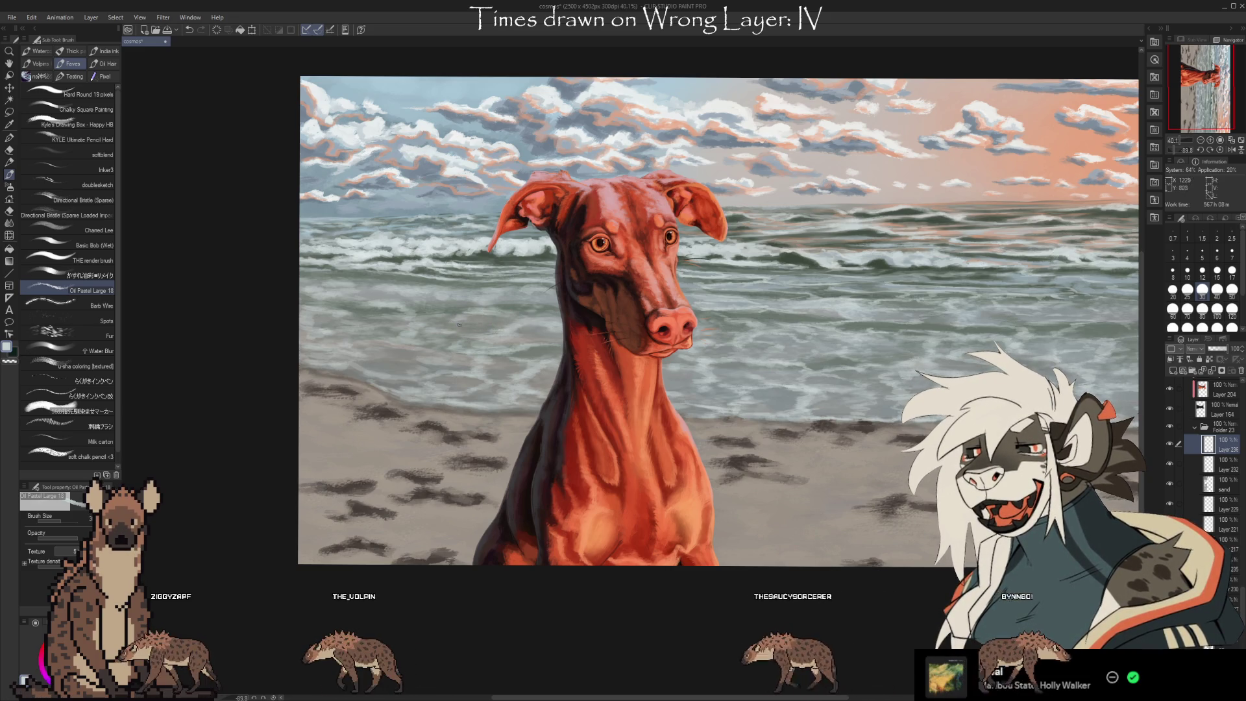
Lay a faint oil pastel stroke, trying brush size 17 before returning to 25
drag(453, 310, 446, 316)
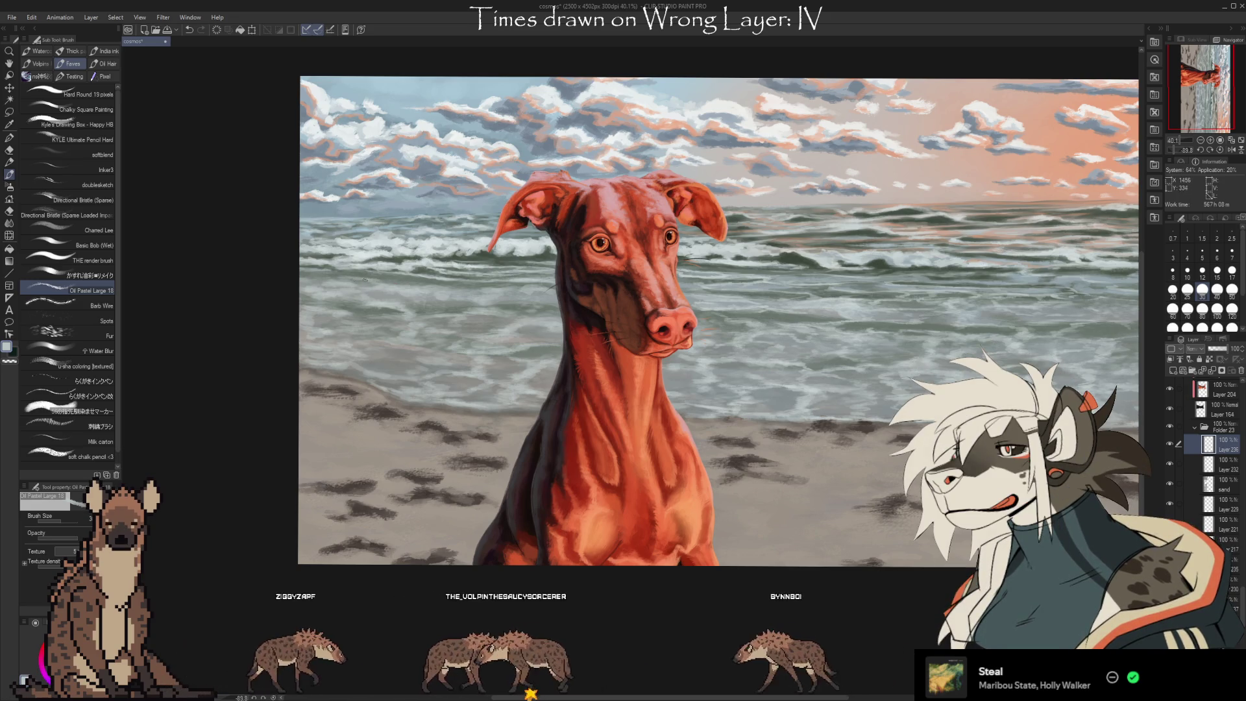
key(i)
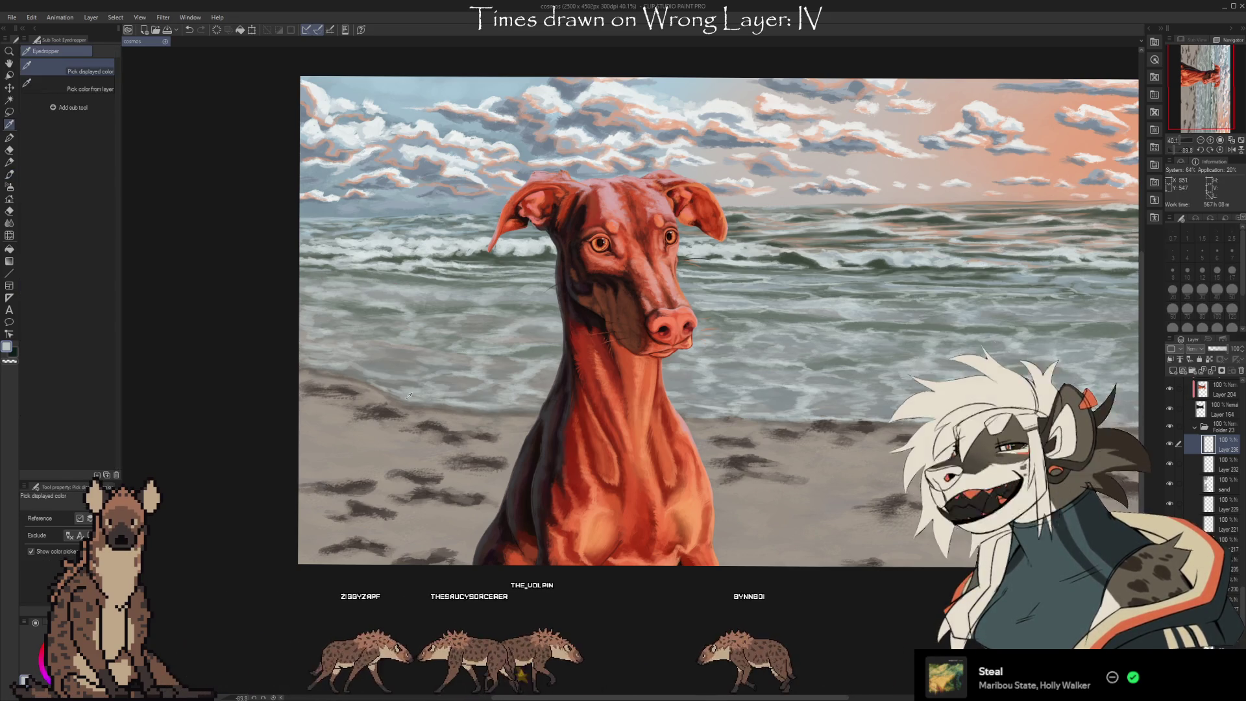
key(b)
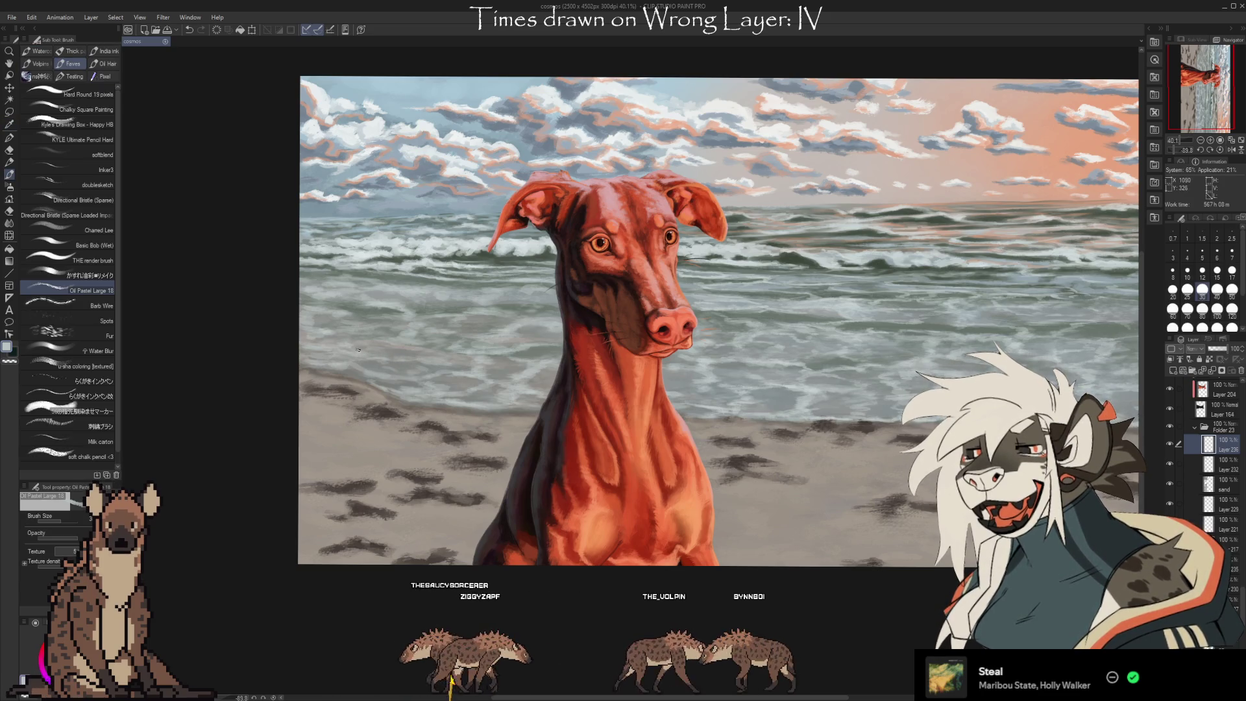
key(i)
key(b)
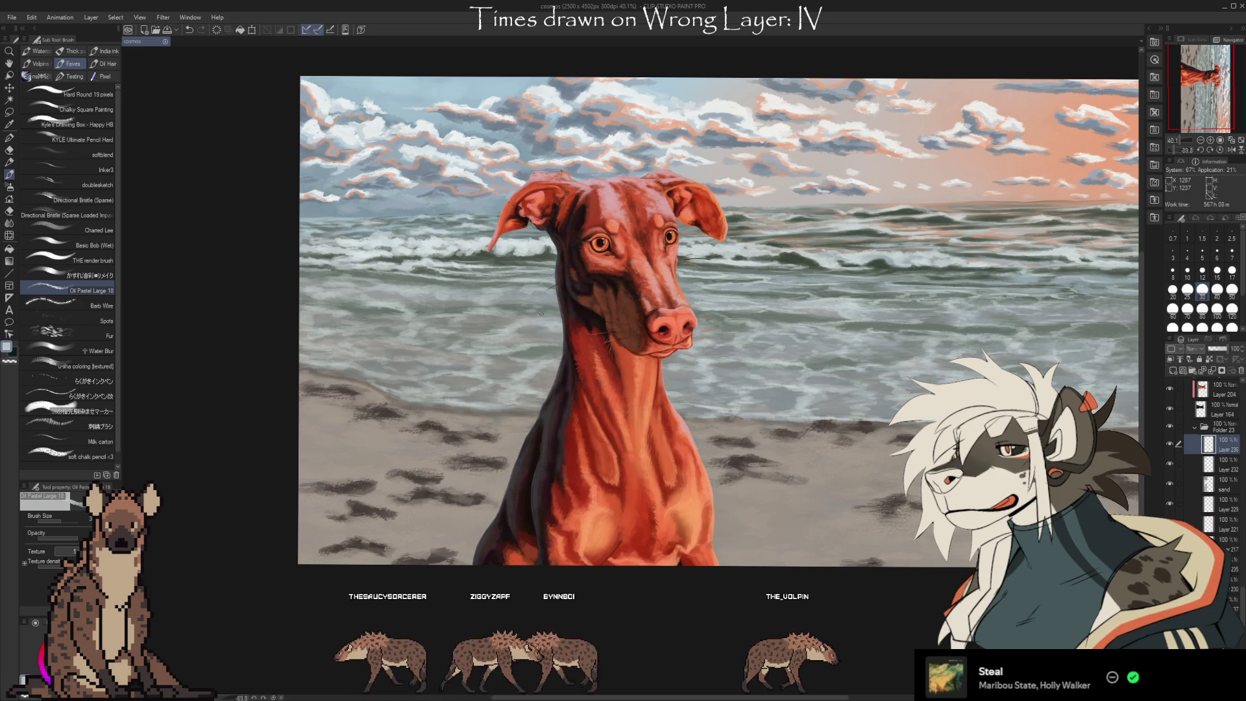
key(bracketleft)
key(bracketleft)
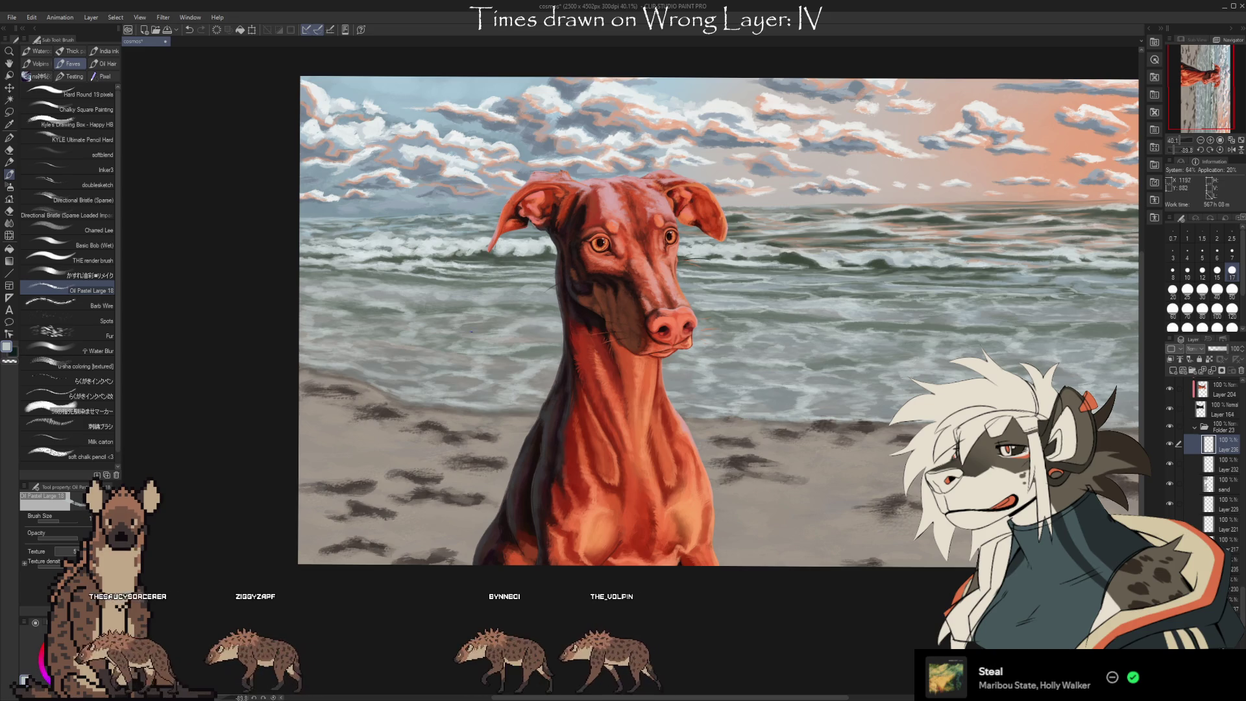
key(bracketright)
key(bracketright)
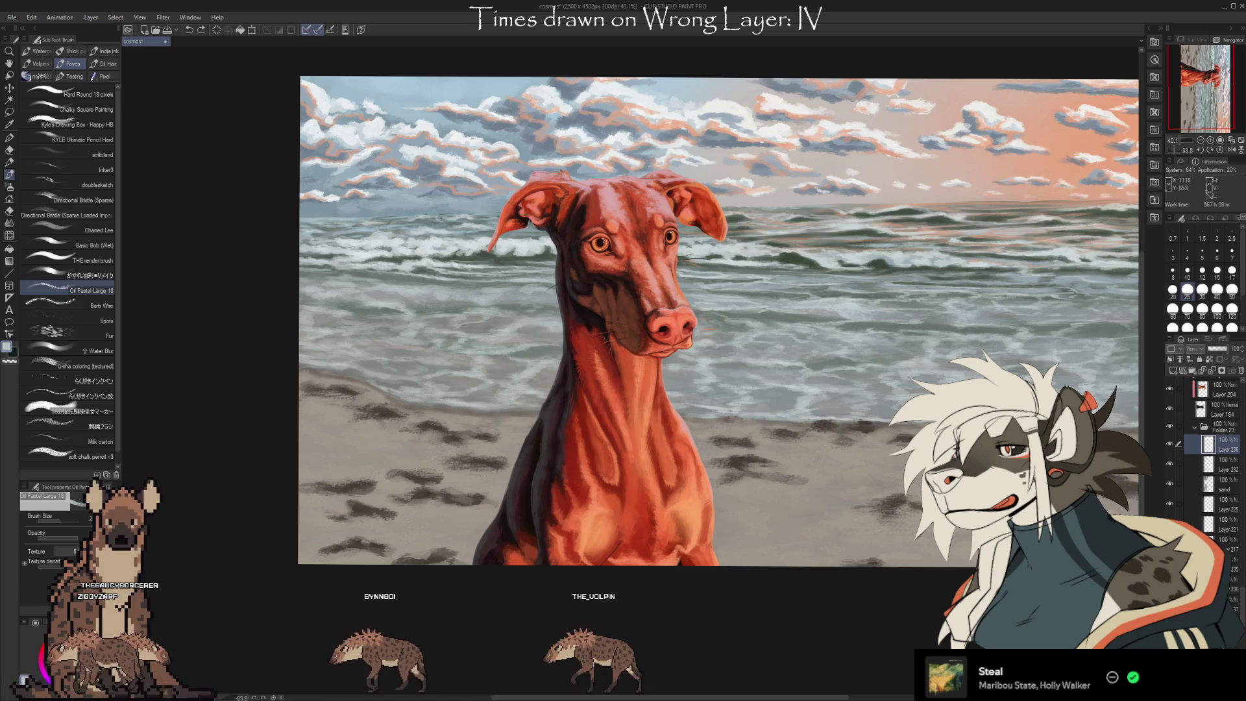
Paint grey-green and lighter sea tones over the waves beside the dog's head
alt+click(395, 334)
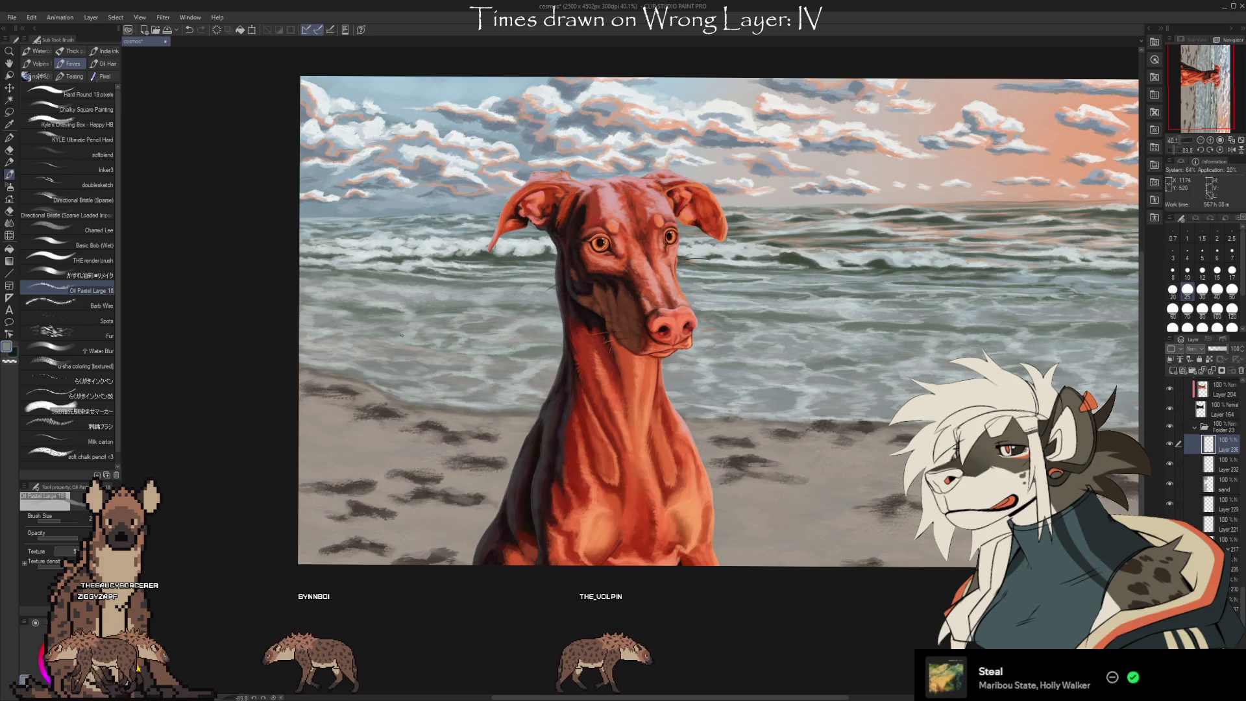
alt+click(810, 390)
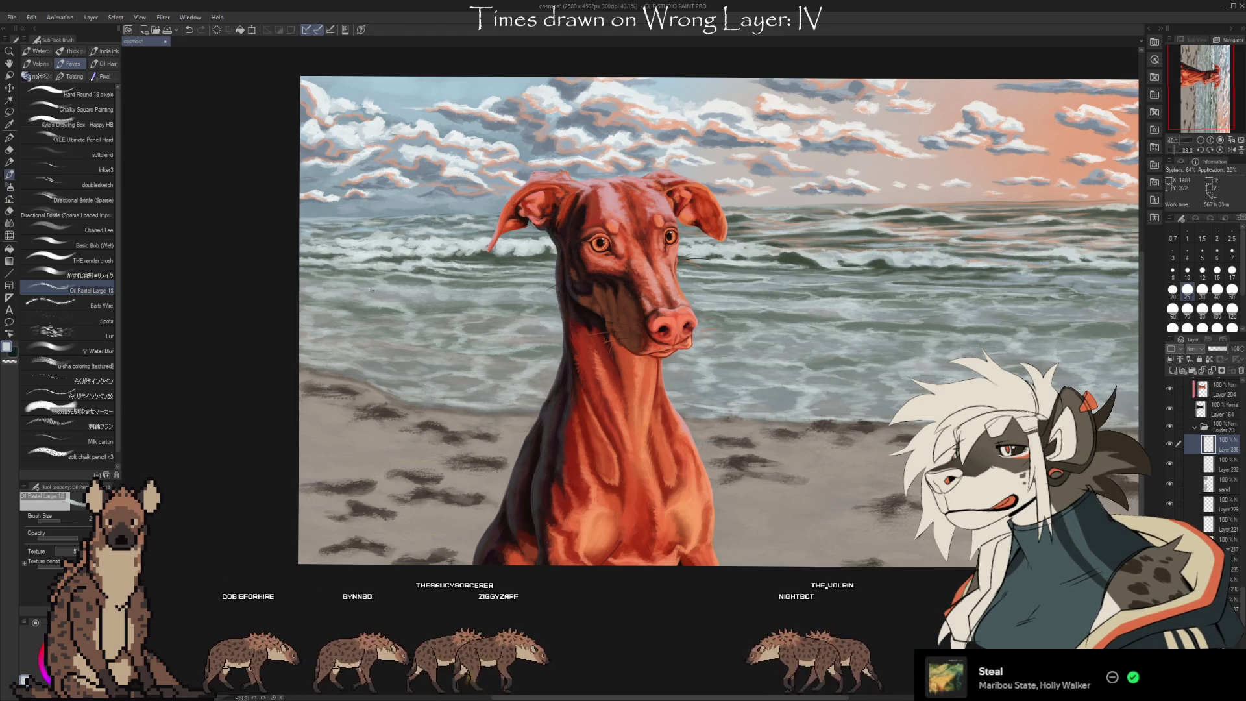
alt+click(380, 306)
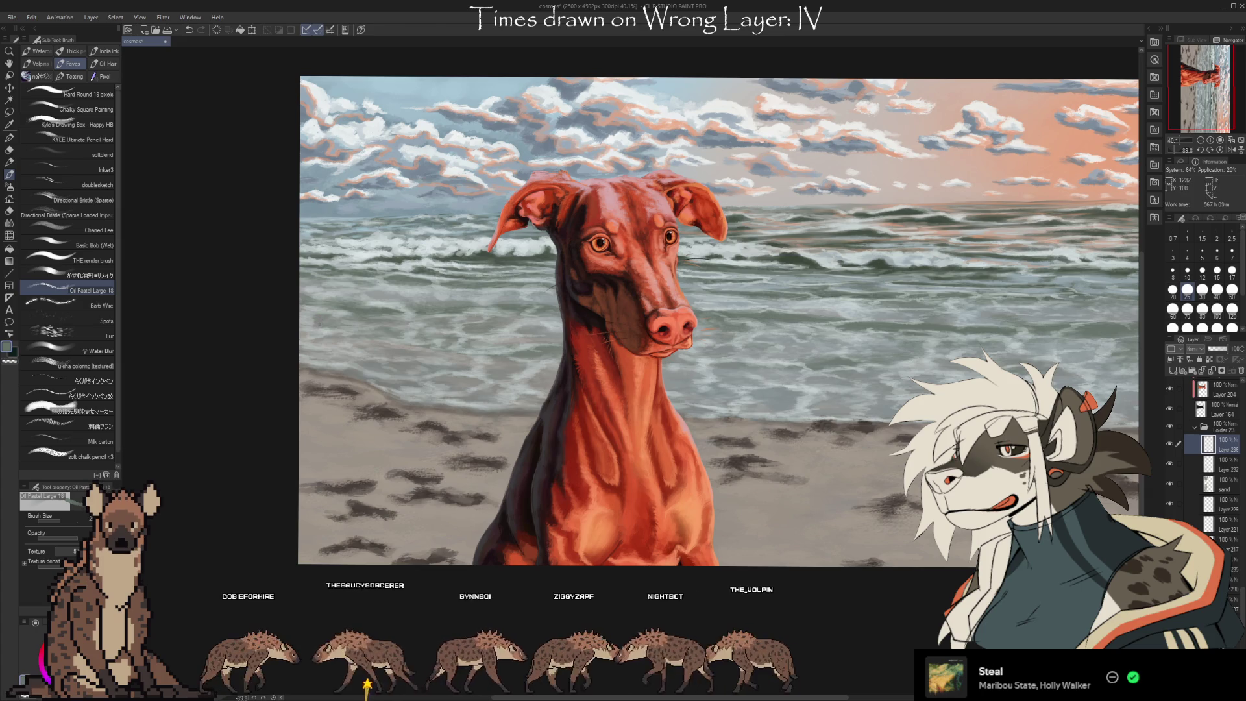
alt+click(339, 318)
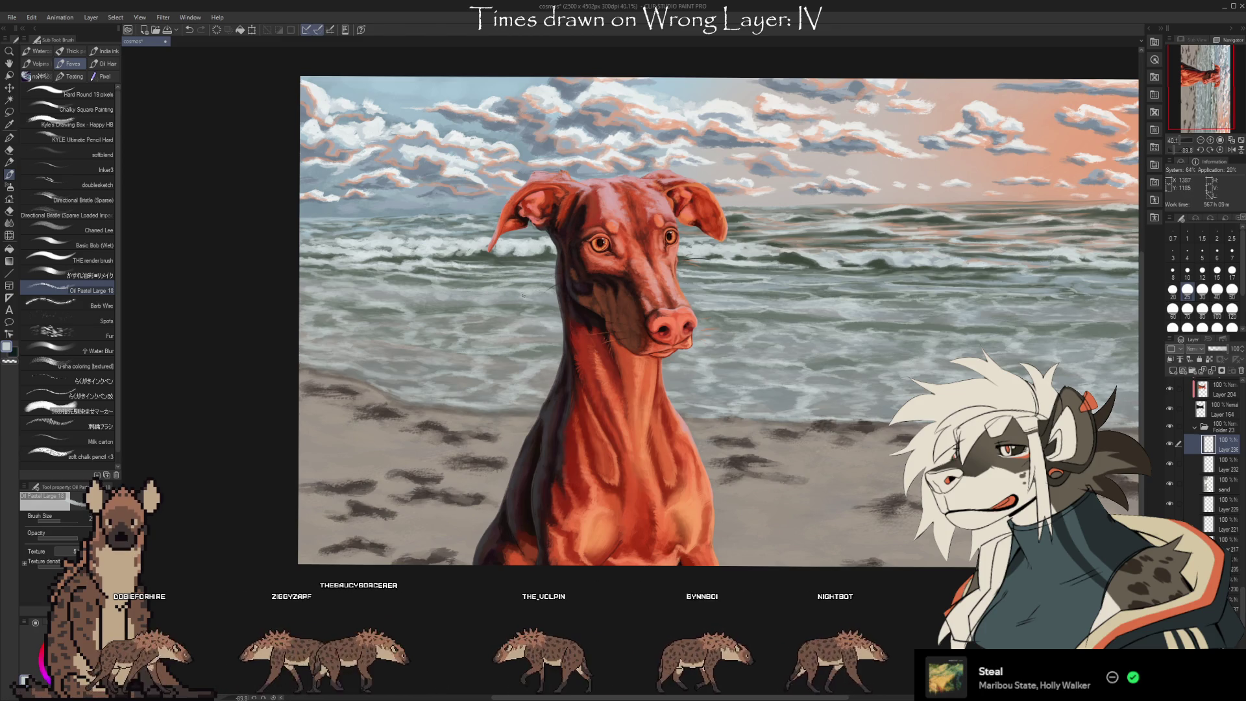
alt+click(519, 285)
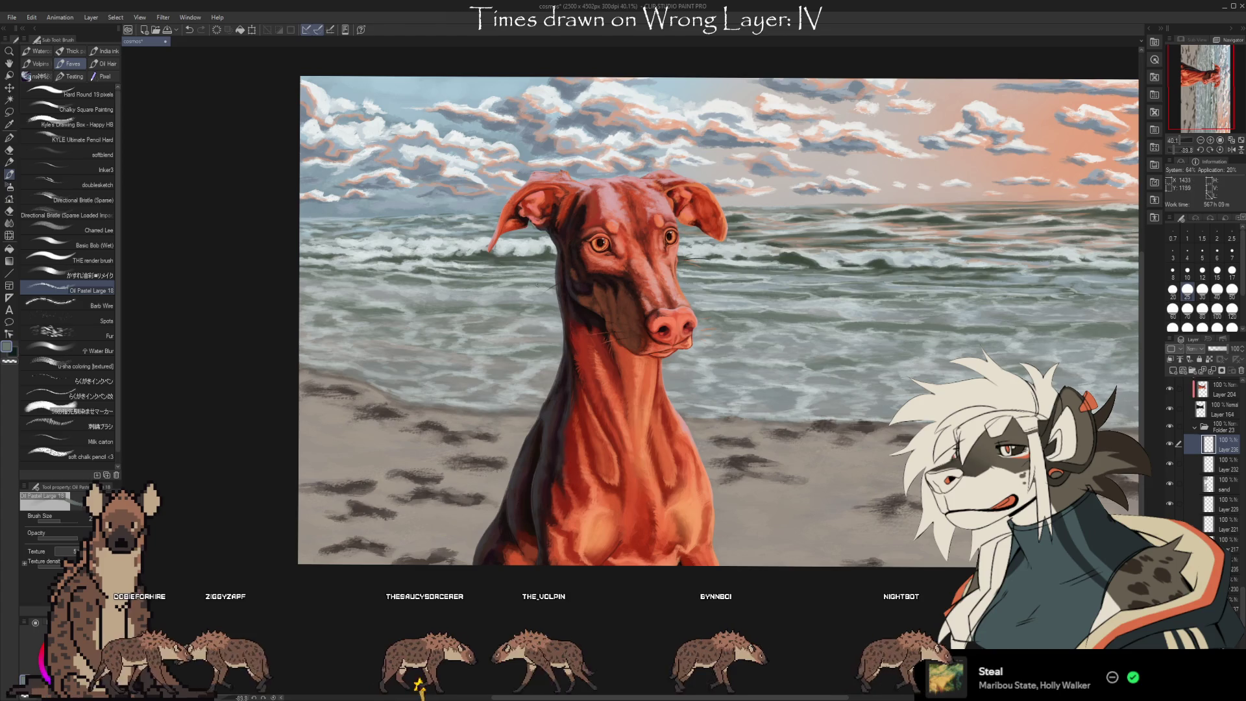
alt+click(520, 284)
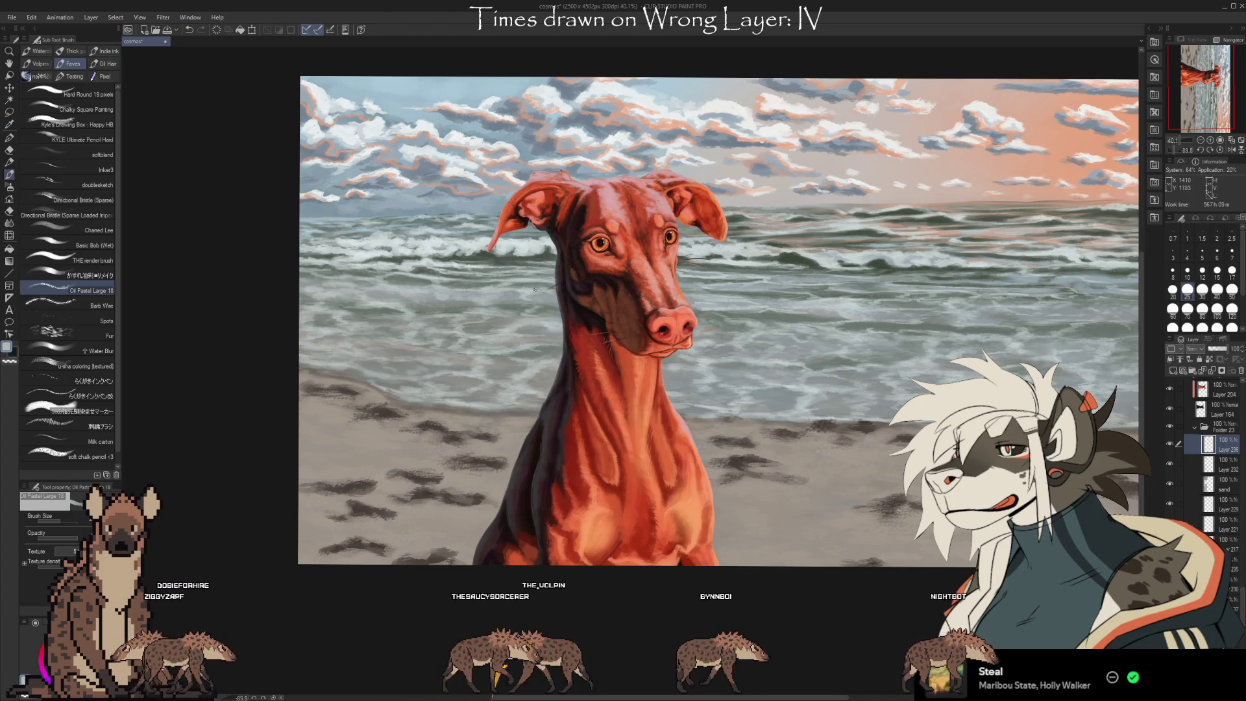
alt+click(520, 284)
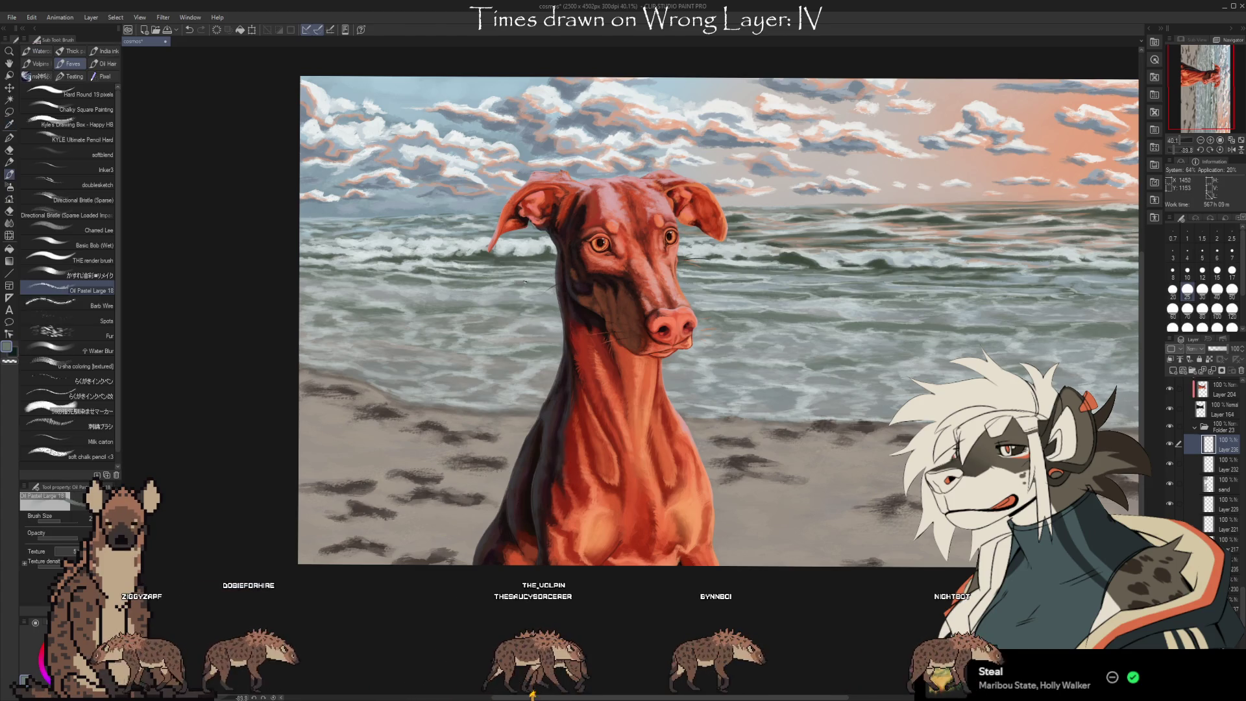
alt+click(531, 279)
alt+click(424, 278)
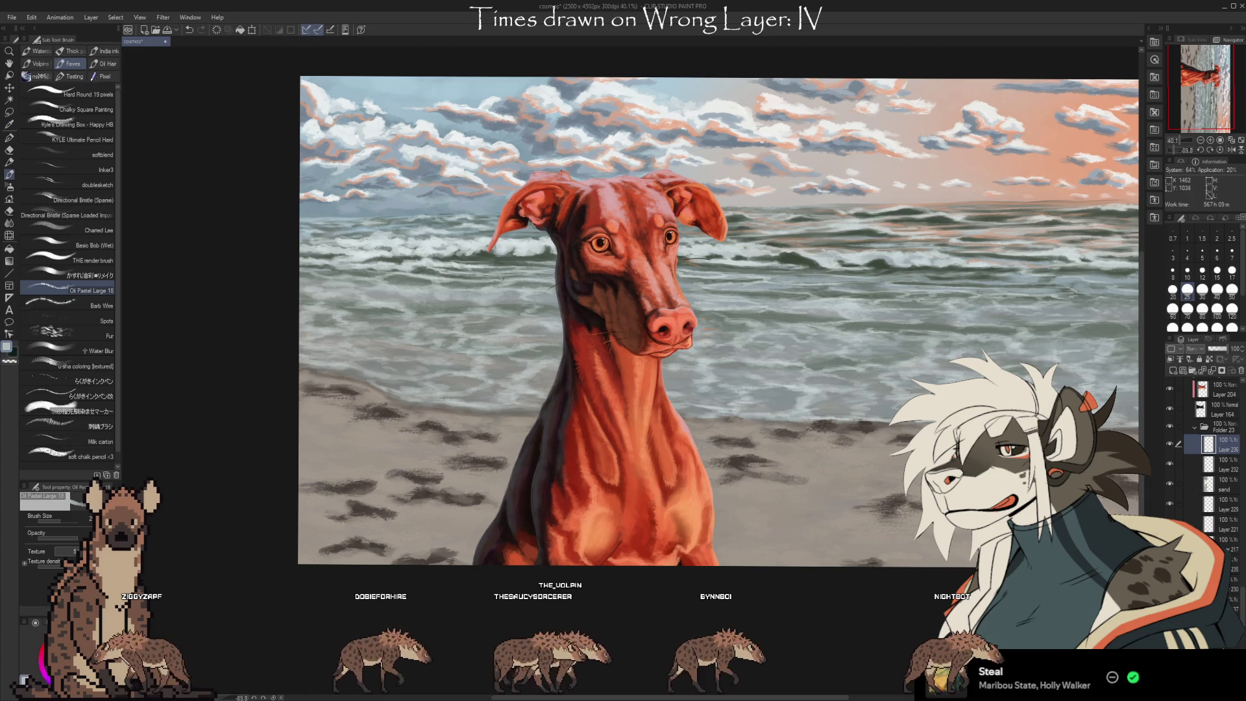
alt+click(430, 278)
alt+click(377, 245)
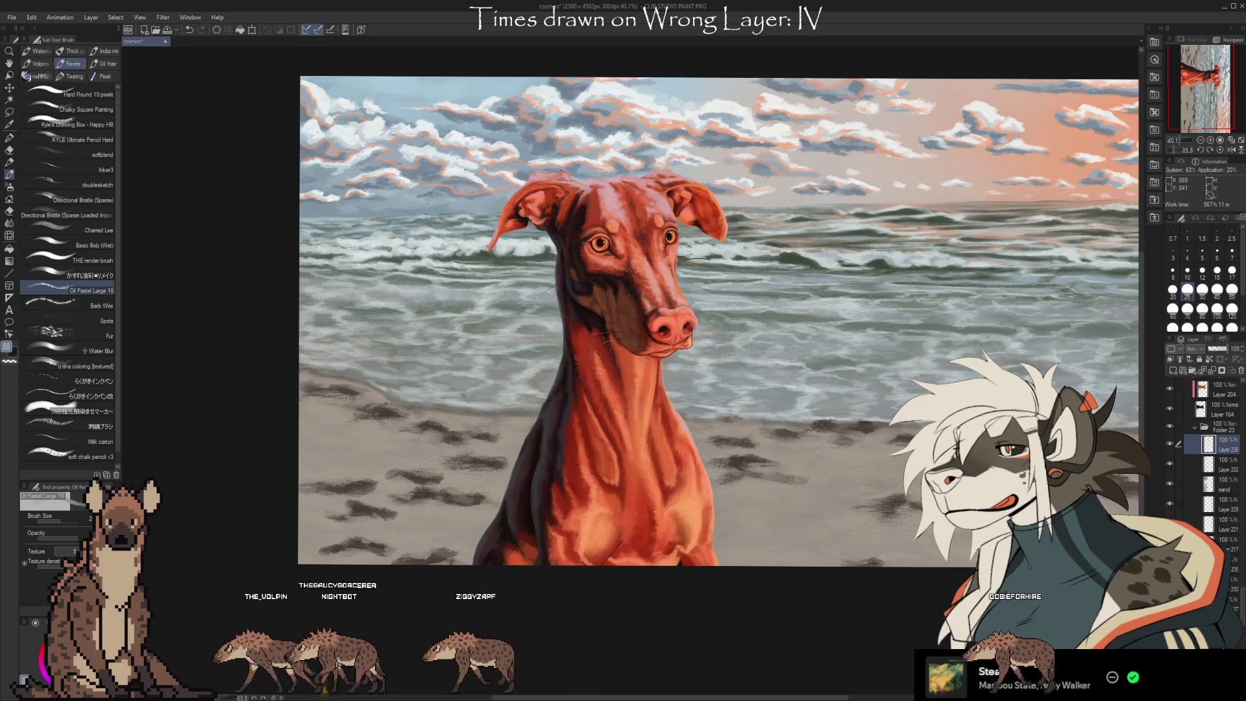
Paint light grey-blue ripples right of the dog using two sampled sea colours
key(i)
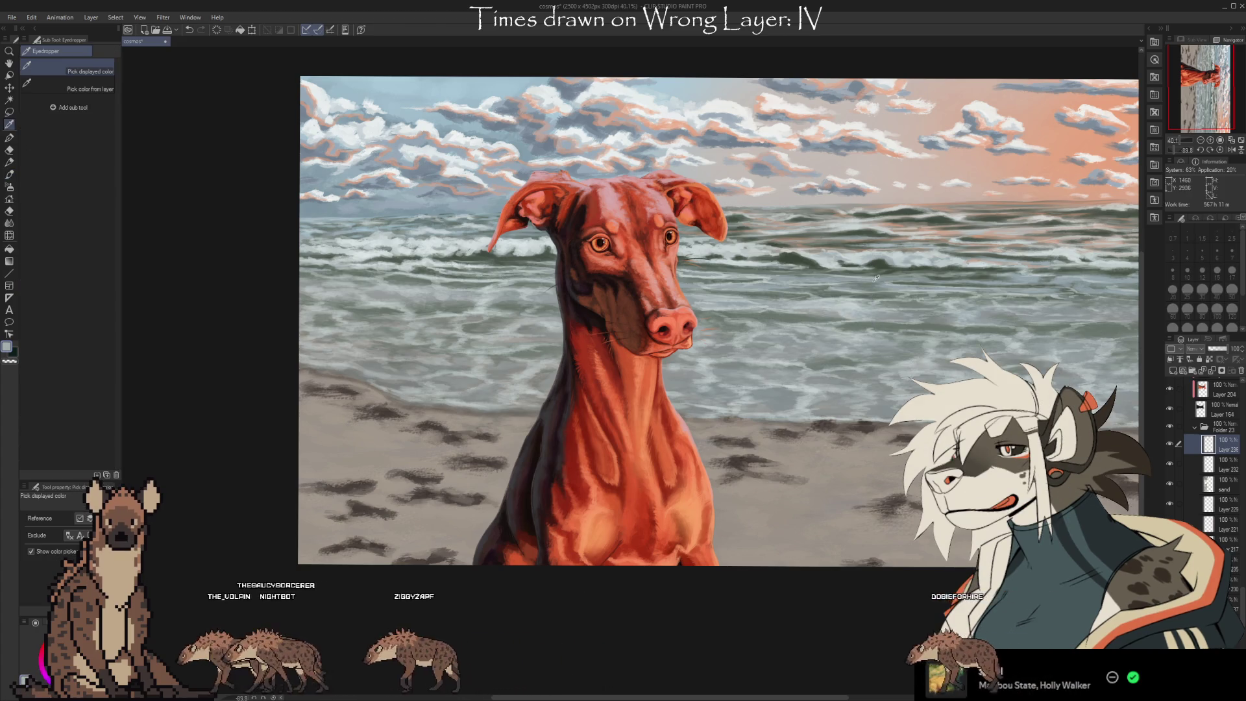
key(b)
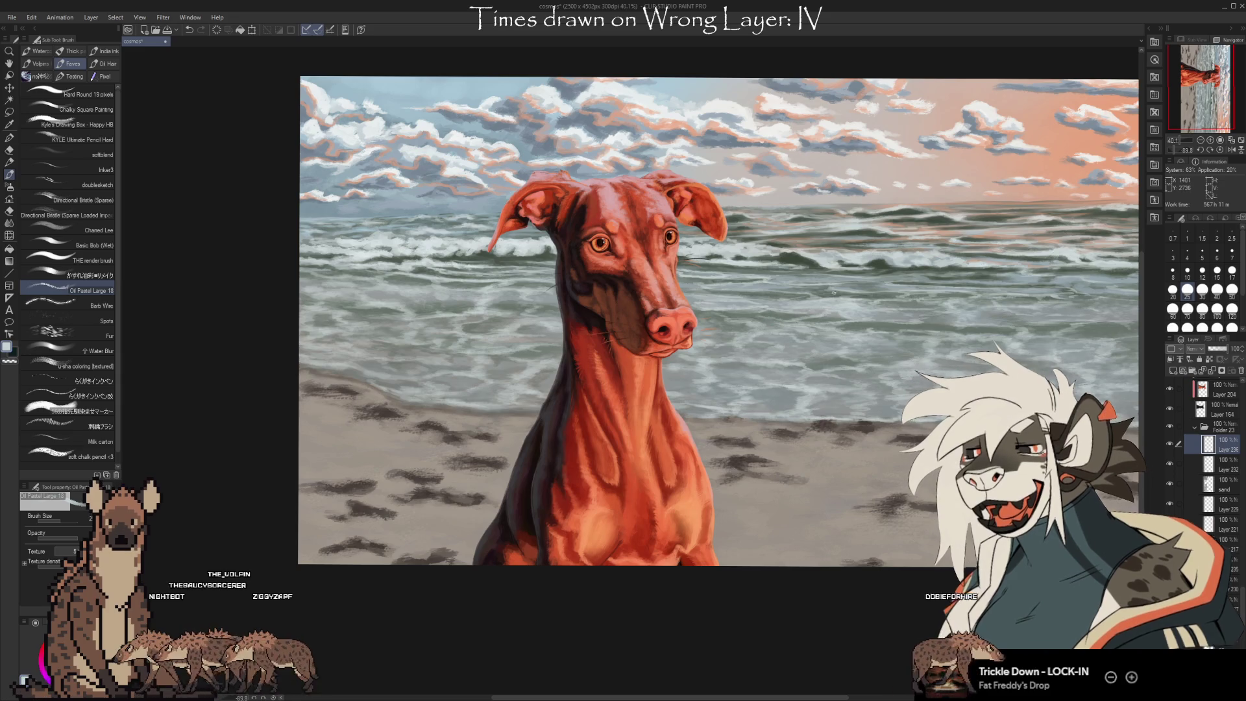
drag(442, 315, 403, 314)
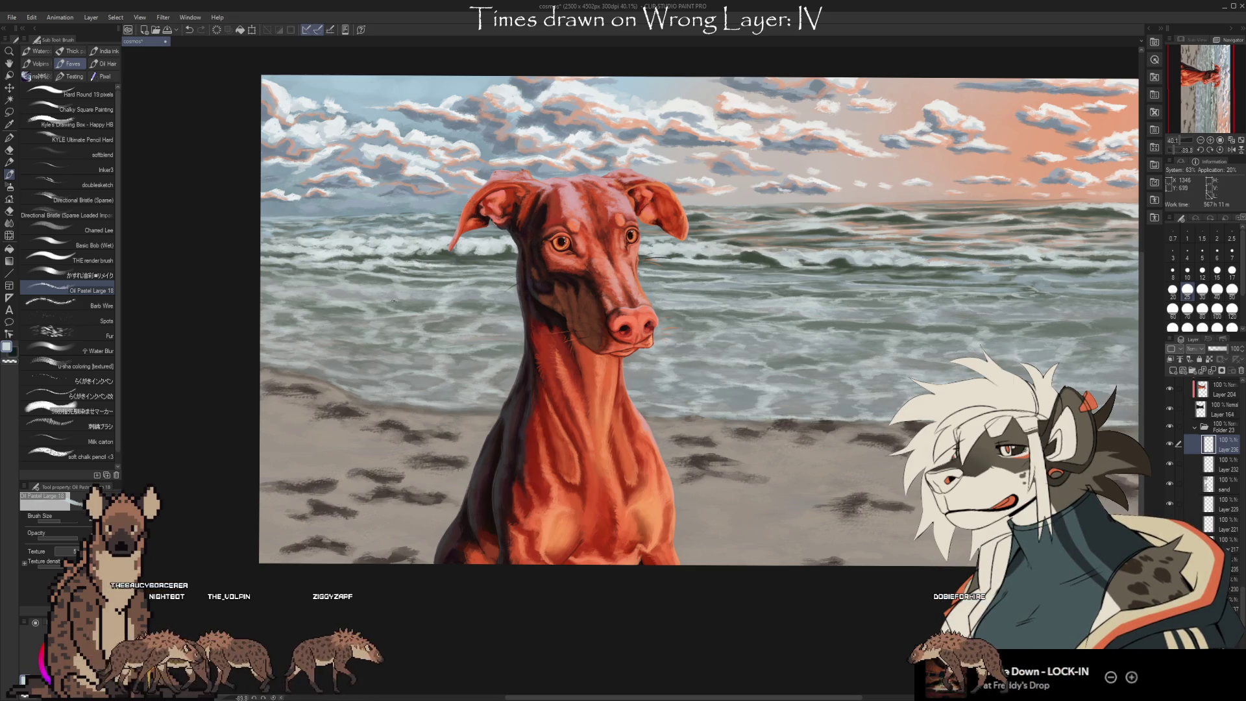
alt+click(401, 285)
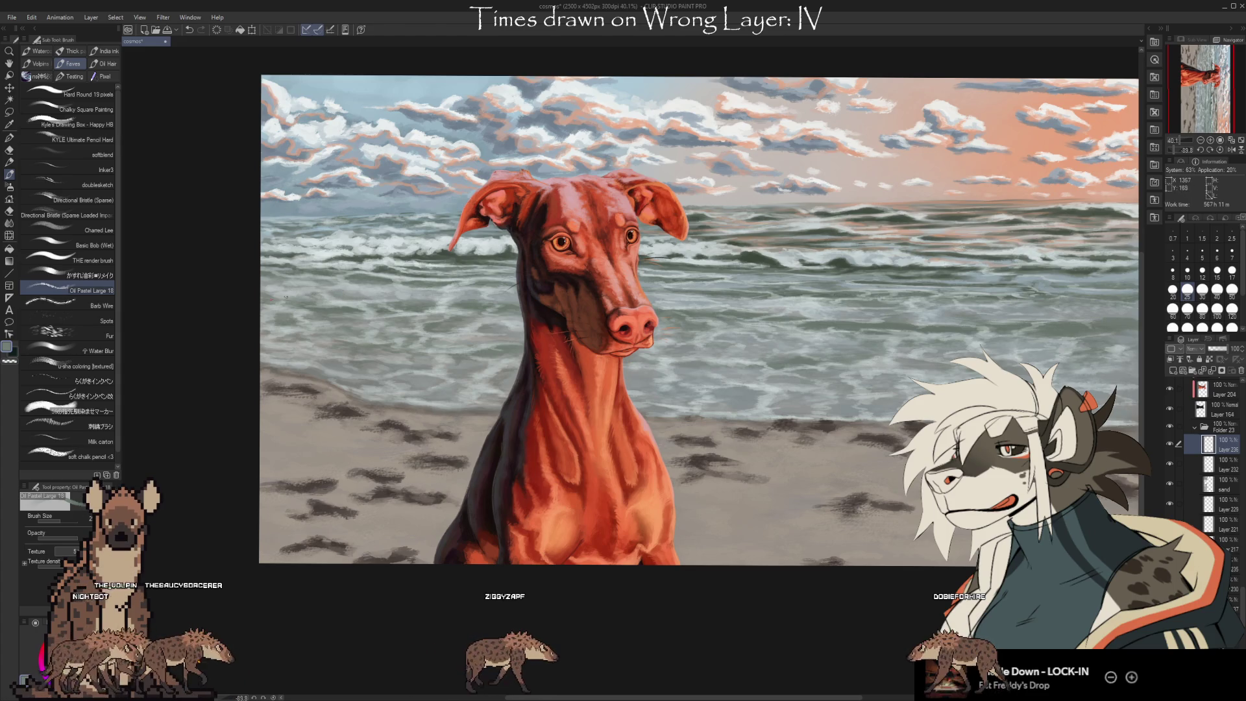
alt+click(323, 307)
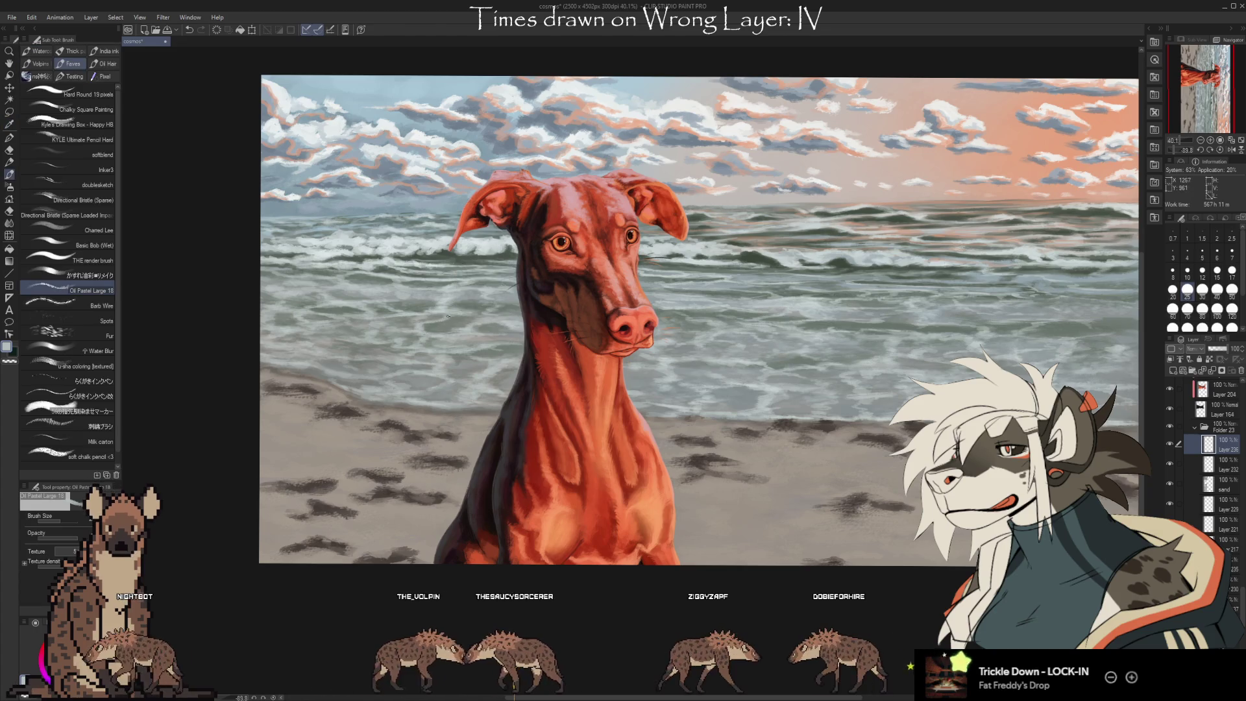
drag(884, 486, 781, 480)
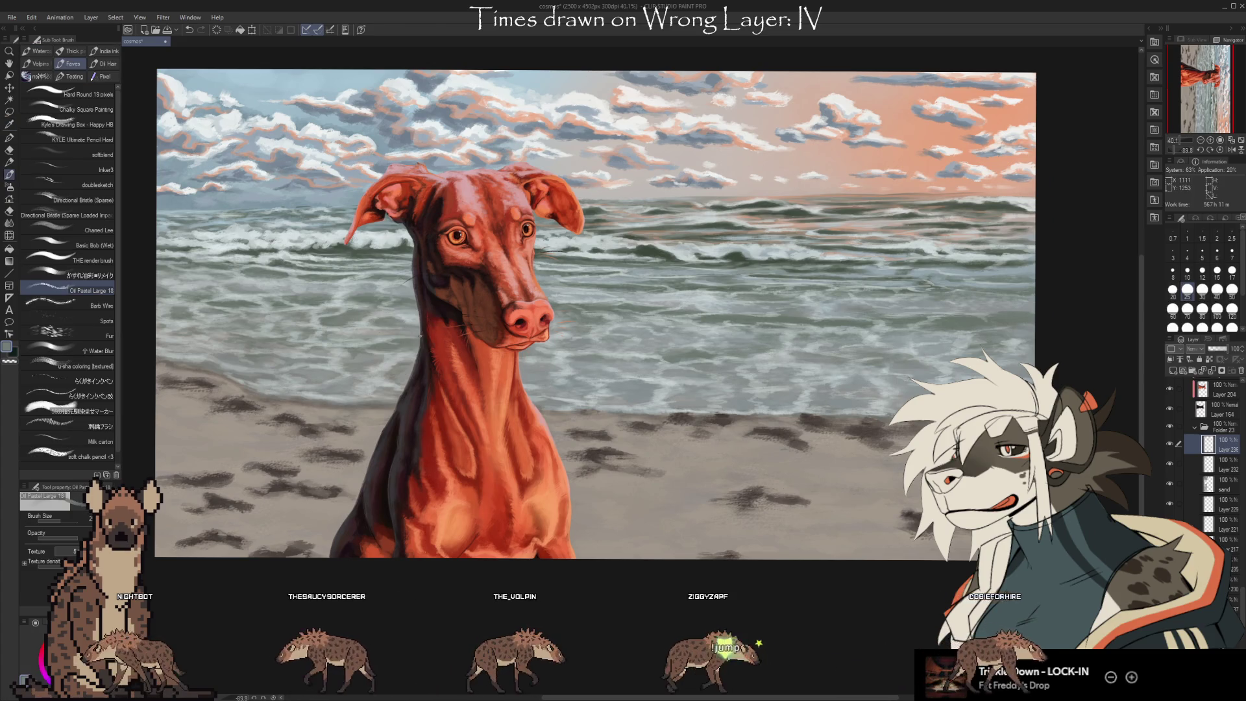
Set the brush size to 50, sample sea greys, and toggle the wave-foam layer to compare
key(bracketright)
key(bracketright)
key(bracketright)
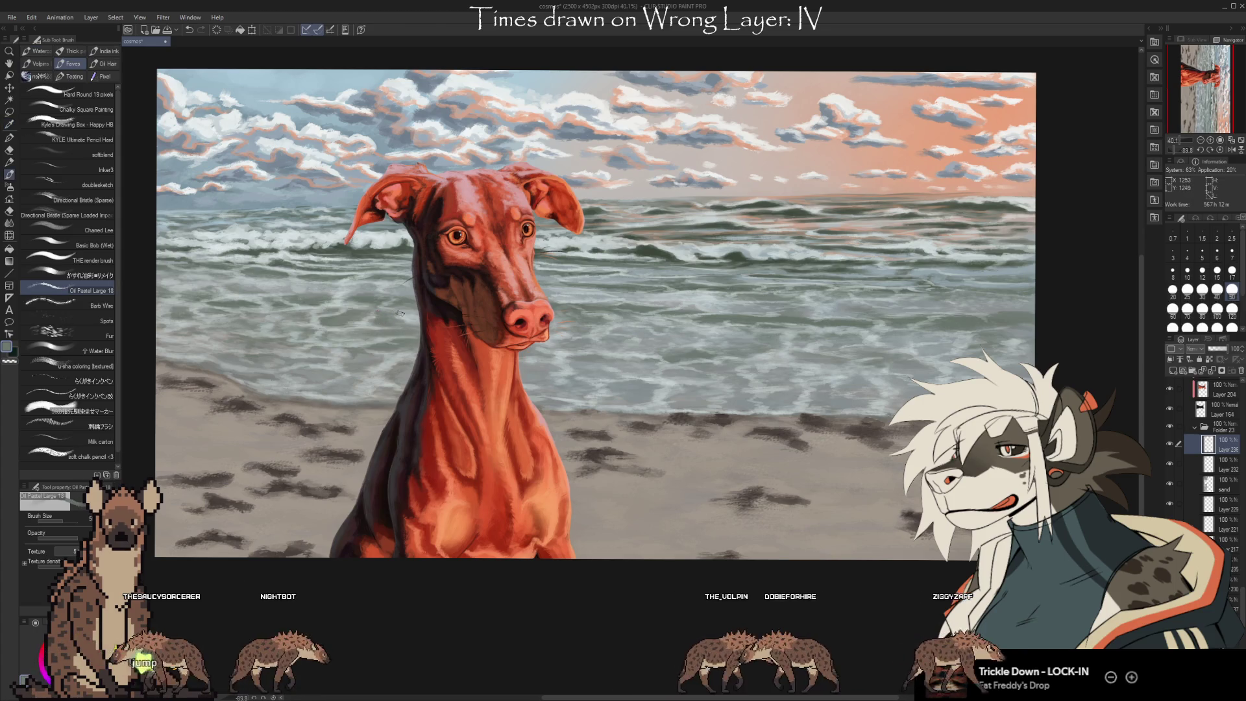
alt+click(363, 318)
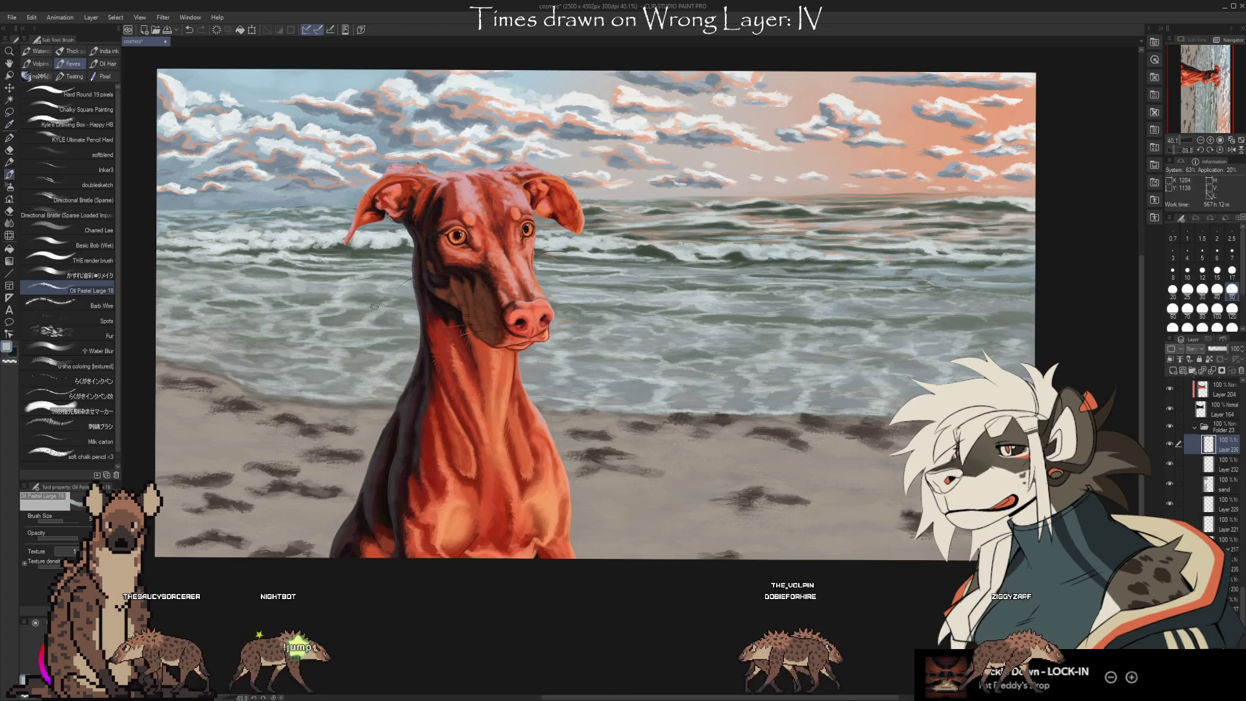
alt+click(379, 321)
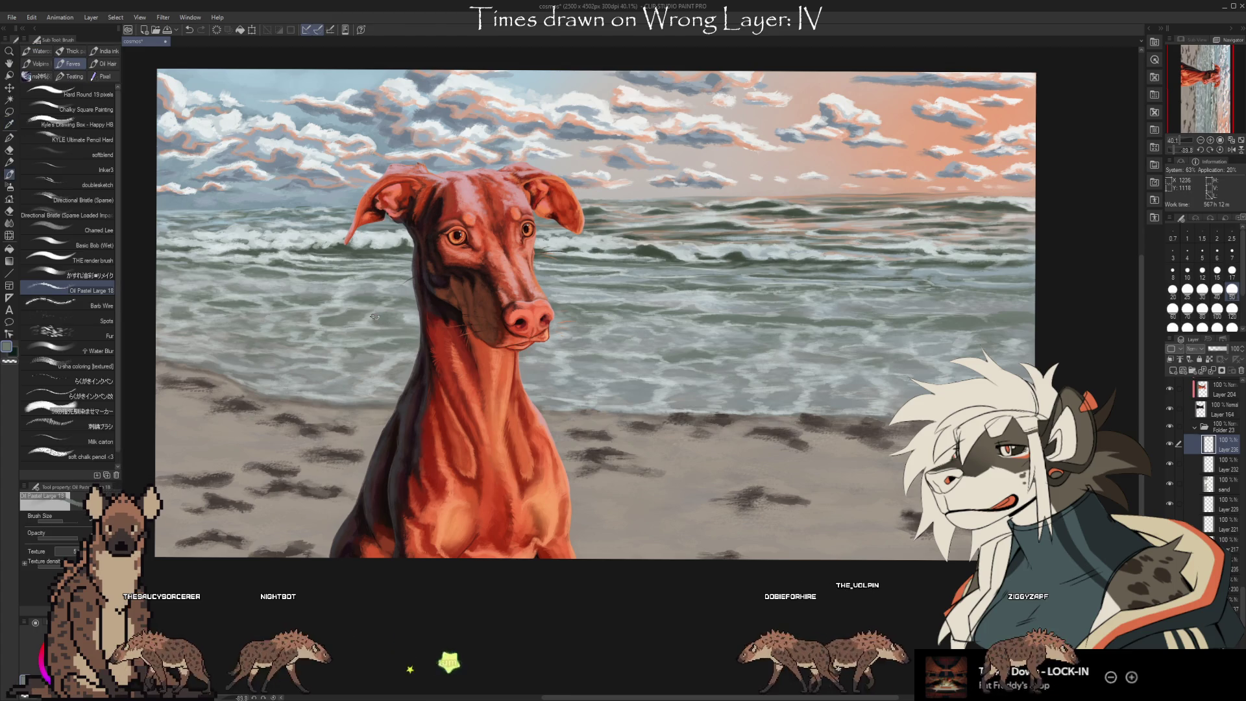
mouse_move(748, 476)
mouse_down()
mouse_move(703, 494)
mouse_move(795, 500)
mouse_move(824, 478)
mouse_up()
click(1168, 441)
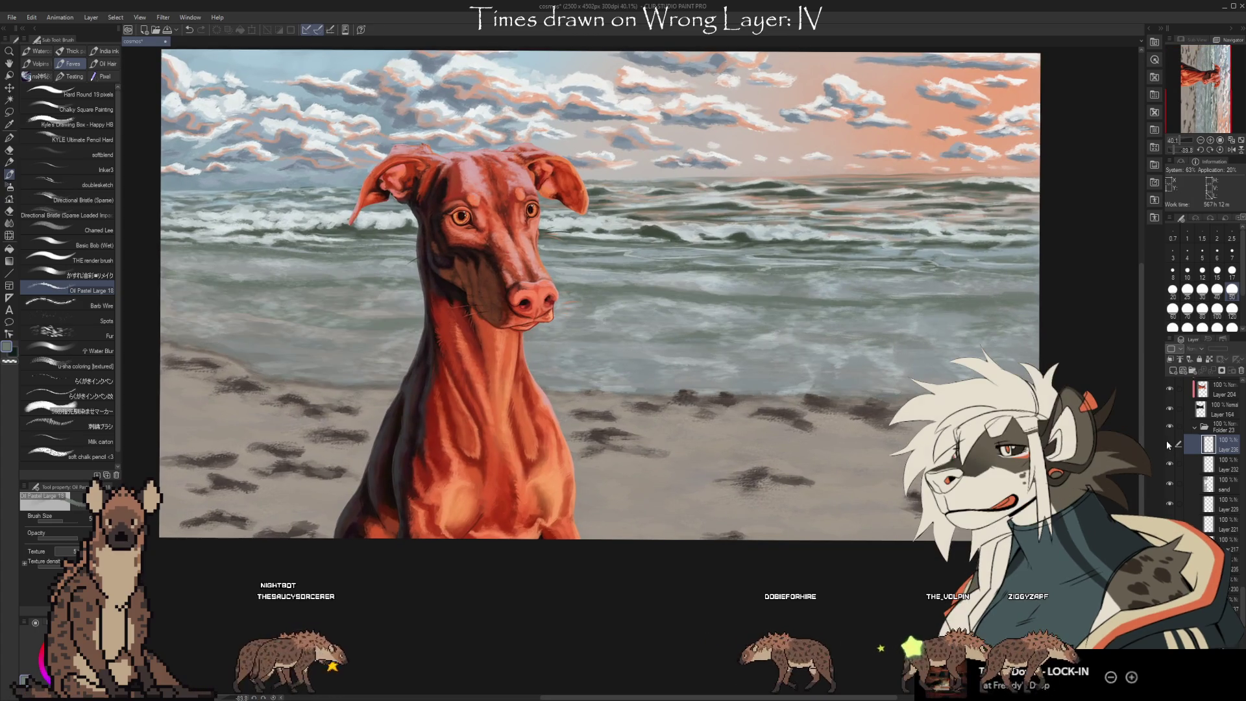
click(1169, 443)
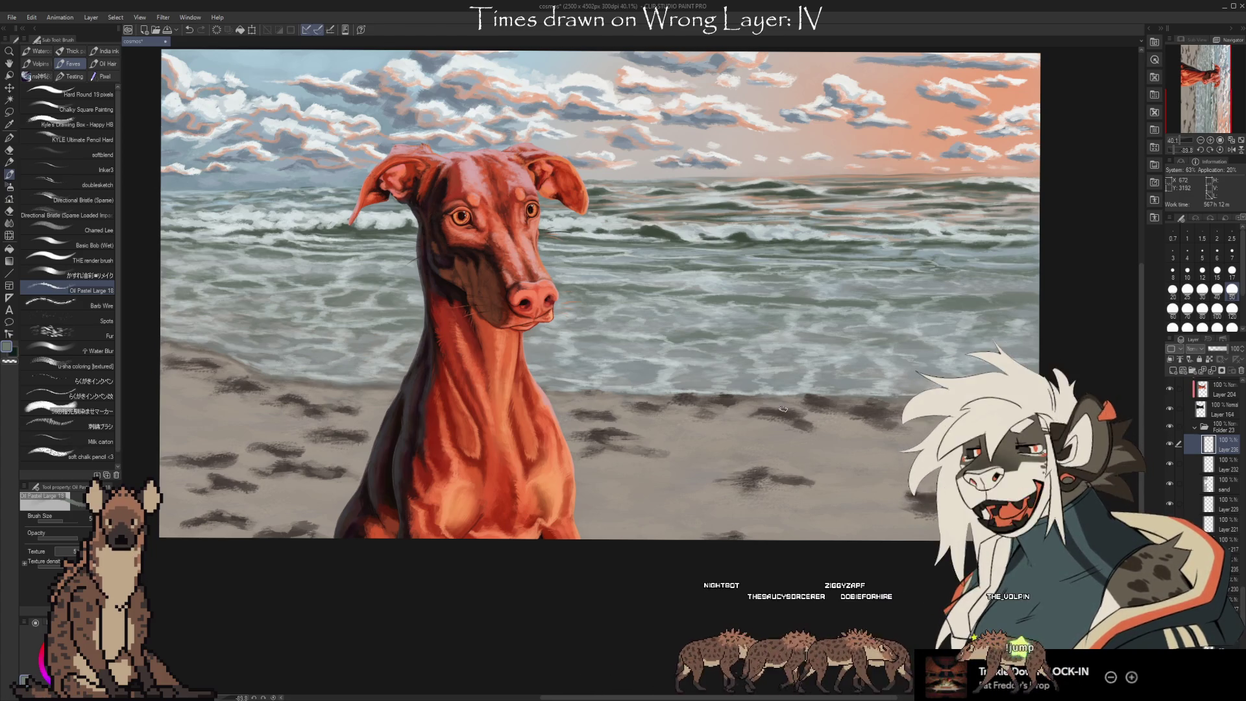
Paint broad shoreline strokes, repeatedly sampling sand, water and darker grey colours from the canvas
alt+click(635, 379)
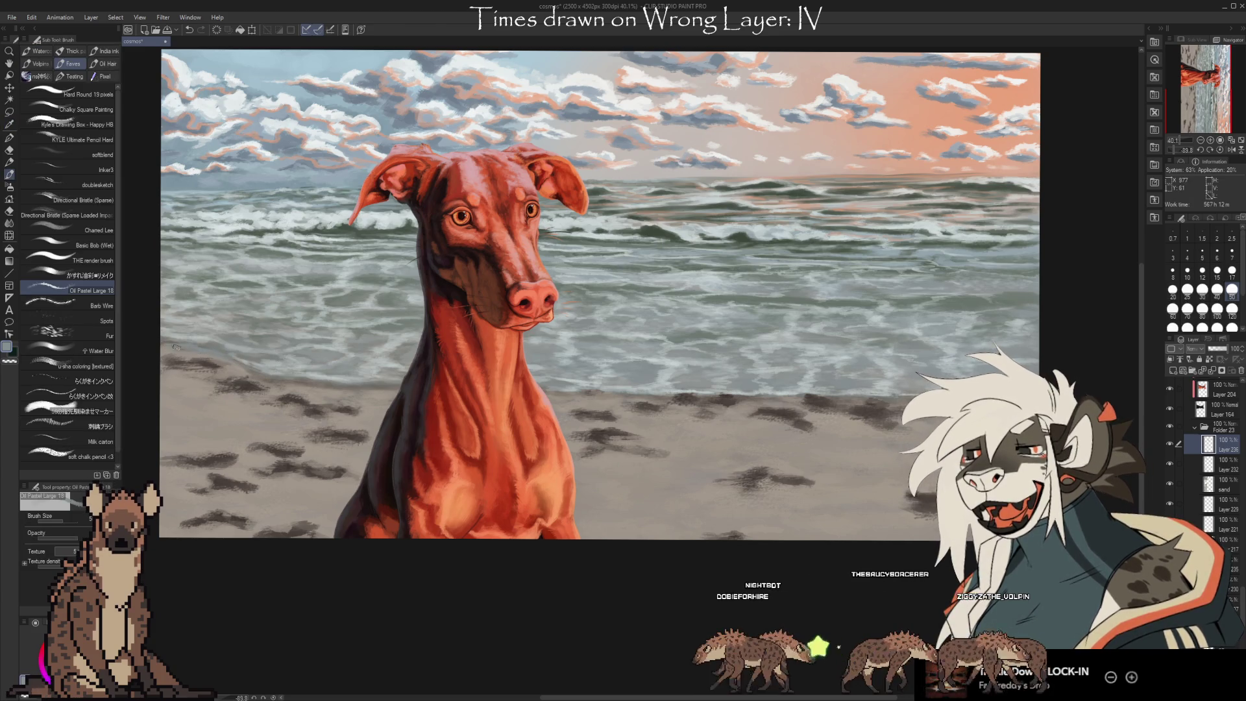
key(alt)
alt+click(193, 336)
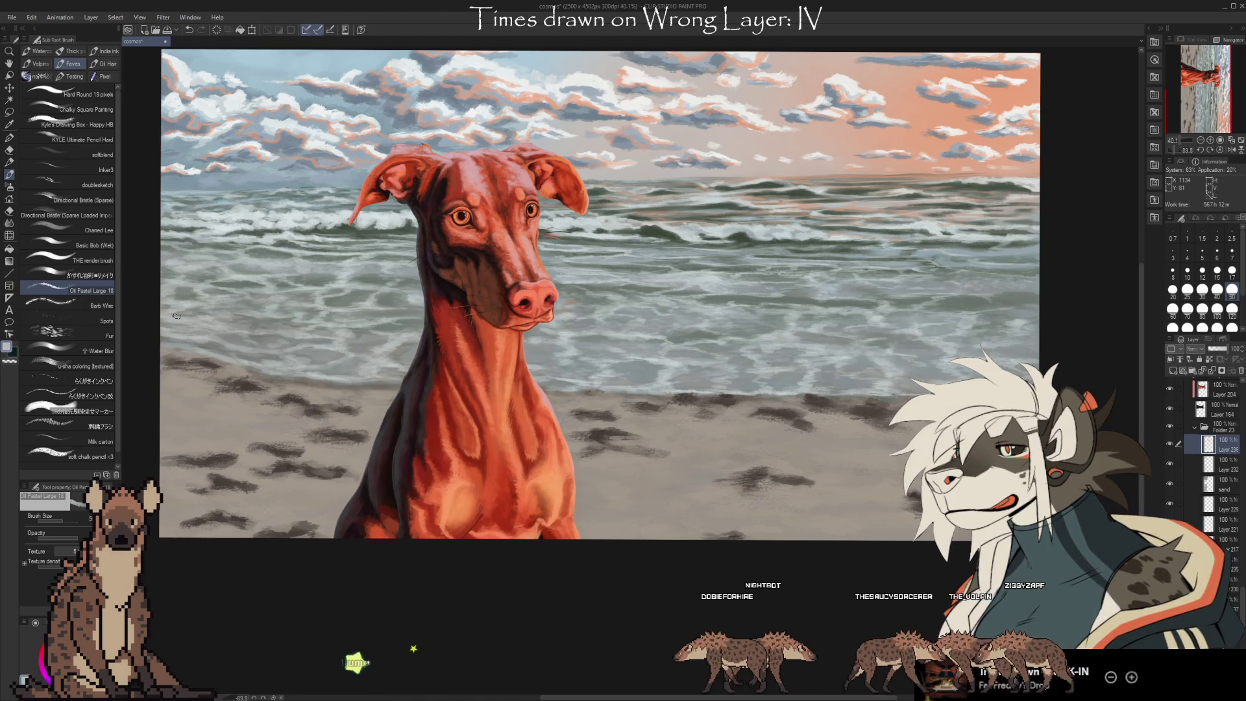
key(i)
click(350, 376)
key(b)
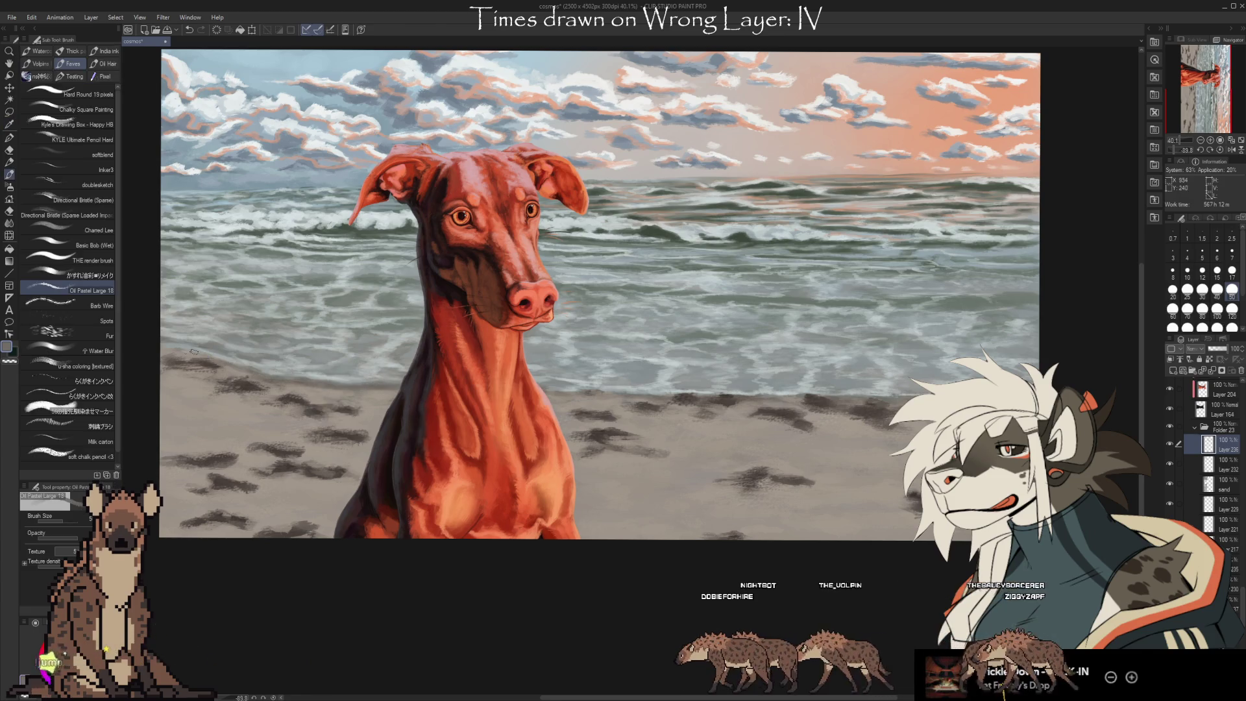
key(i)
click(201, 336)
key(b)
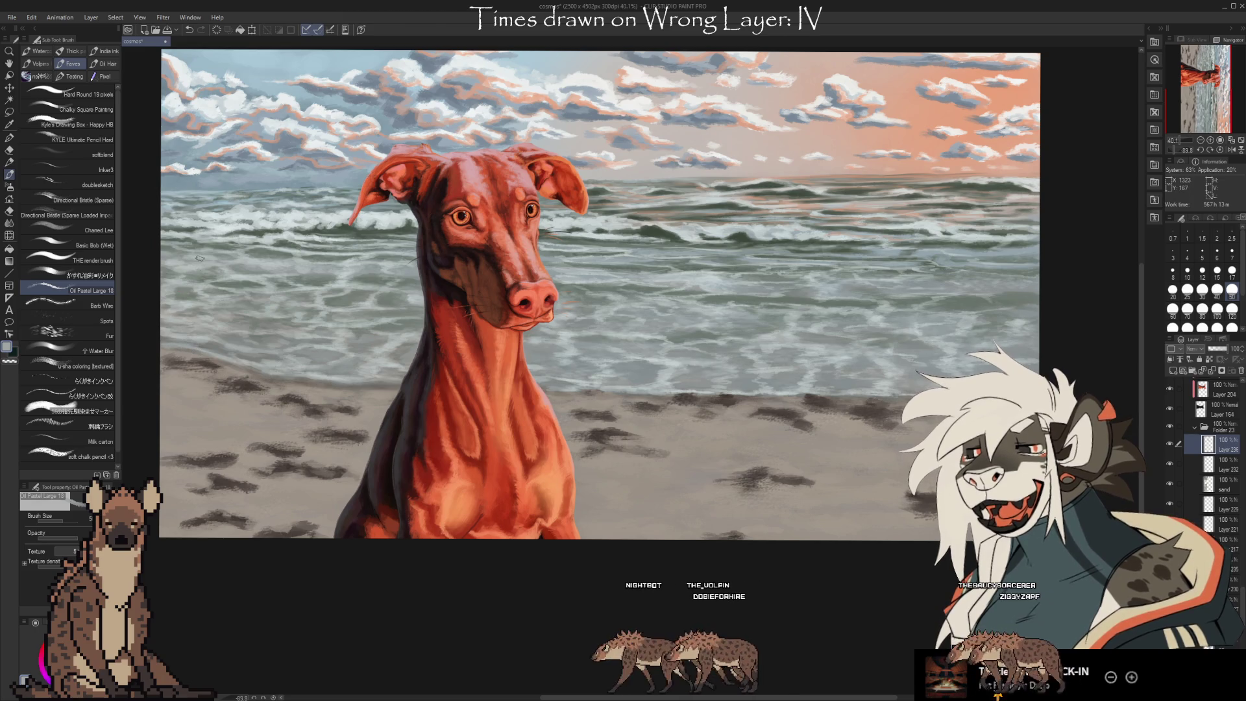
key(i)
click(301, 240)
key(b)
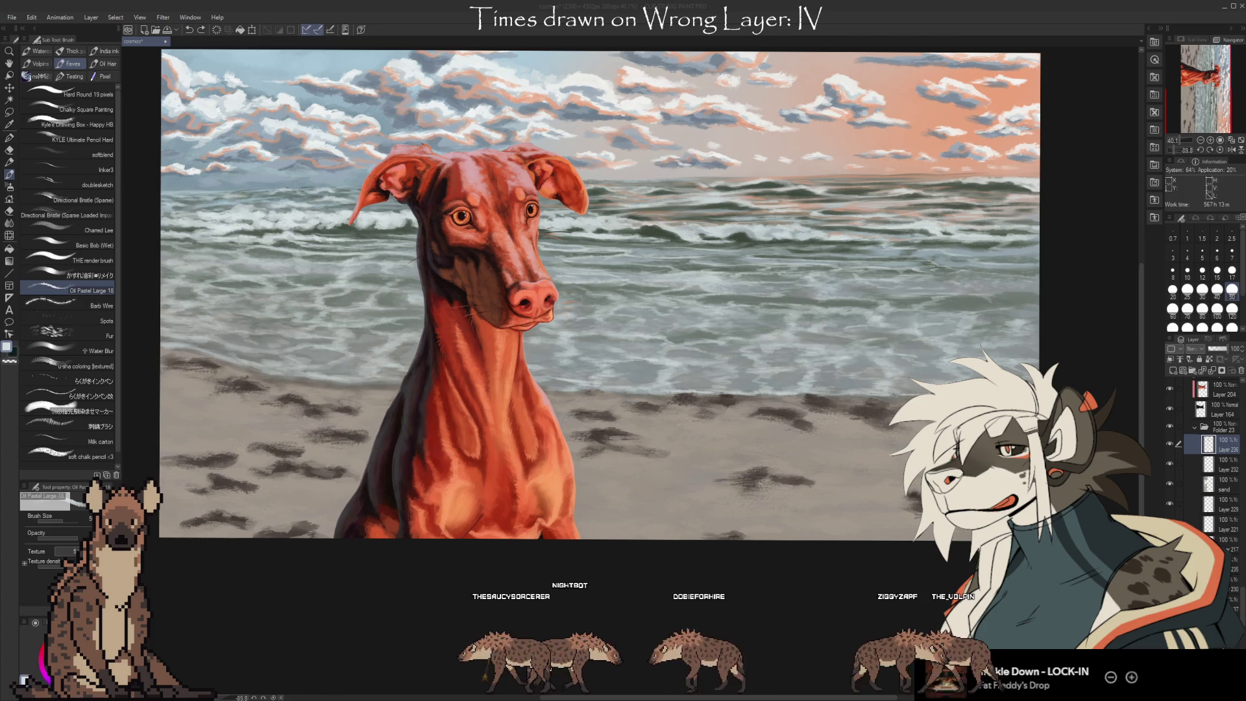
Zoom out and back in to review the new light foam strokes on the waves
scroll(522, 538, down, 1)
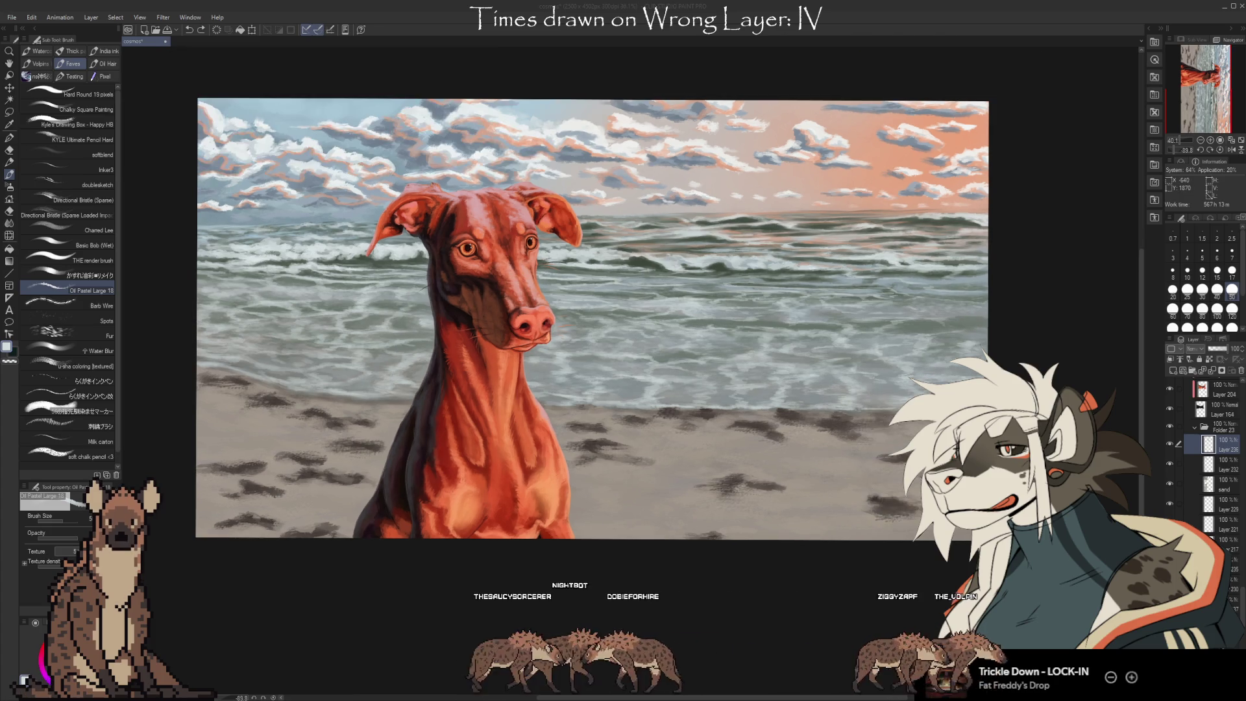
scroll(351, 167, up, 2)
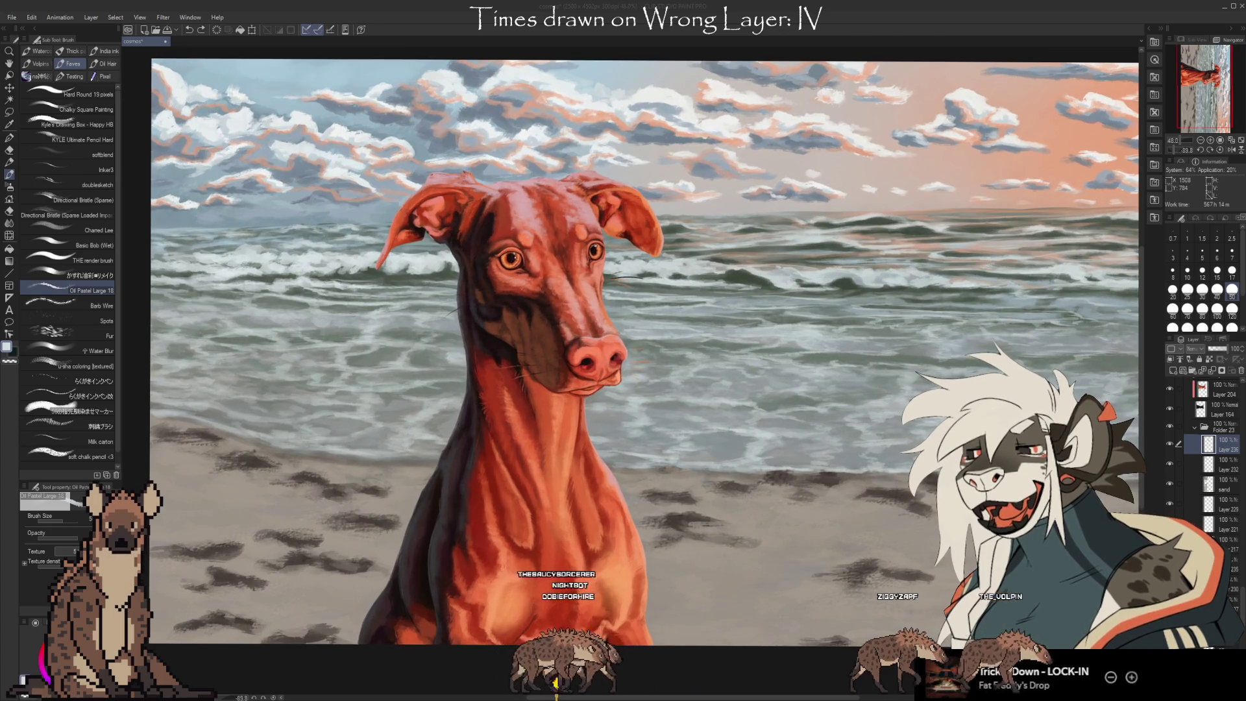